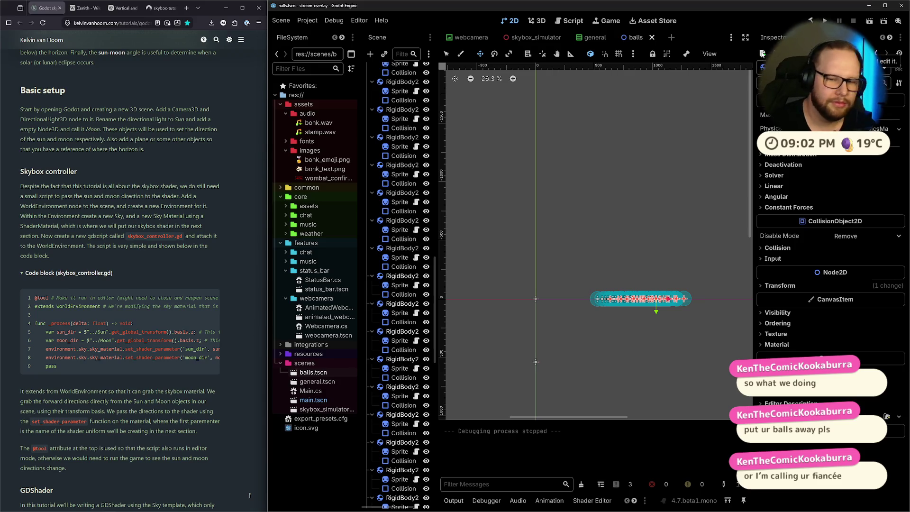
Step: Close the balls.tscn scene and switch to the skybox_simulator scene tab
{"action": "scroll", "coordinate": [422, 124], "scroll_direction": "down", "scroll_amount": 1}
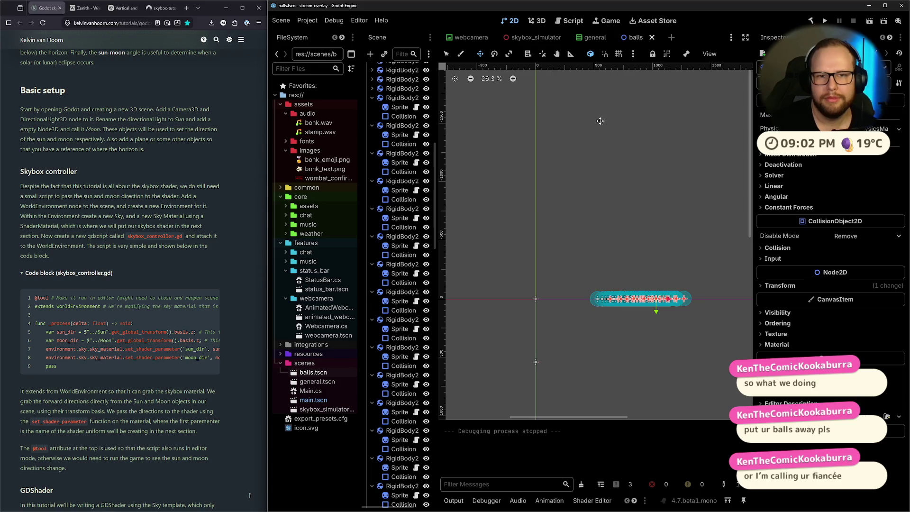
{"action": "left_click", "coordinate": [652, 37]}
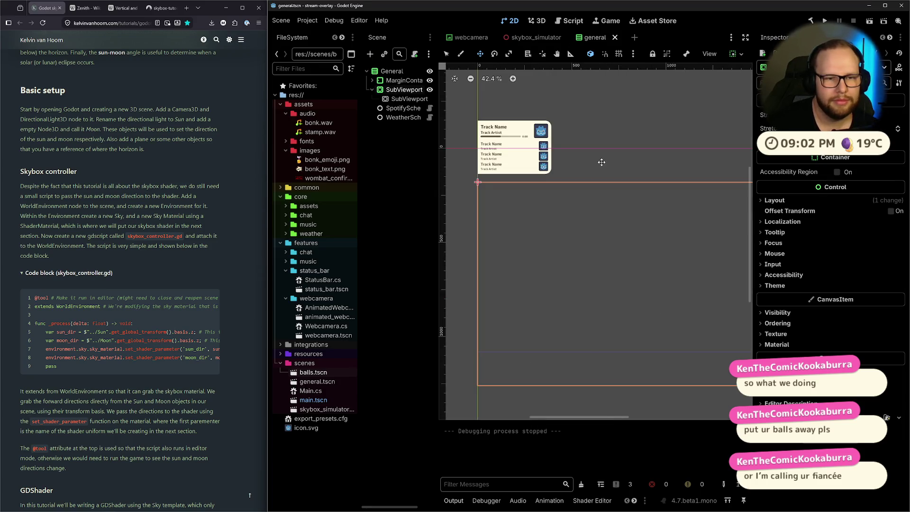
{"action": "left_click", "coordinate": [557, 42]}
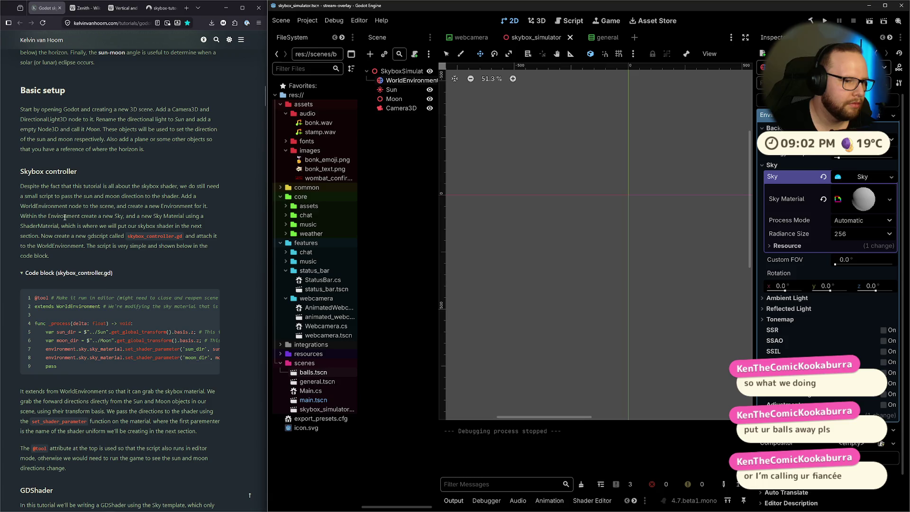
Step: Highlight the tutorial's Skybox controller and script-creation passages, then select the features folder
{"action": "mouse_move", "coordinate": [24, 186]}
{"action": "left_mouse_down"}
{"action": "mouse_move", "coordinate": [207, 209]}
{"action": "mouse_move", "coordinate": [184, 239]}
{"action": "mouse_move", "coordinate": [165, 239]}
{"action": "left_mouse_up"}
{"action": "left_click", "coordinate": [110, 245]}
{"action": "left_click_drag", "start_coordinate": [31, 236], "coordinate": [50, 256]}
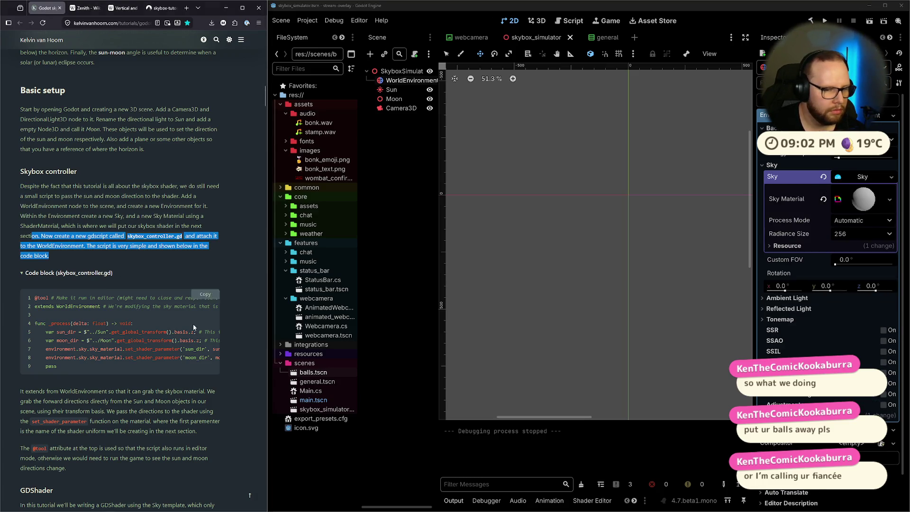
{"action": "left_click", "coordinate": [320, 410]}
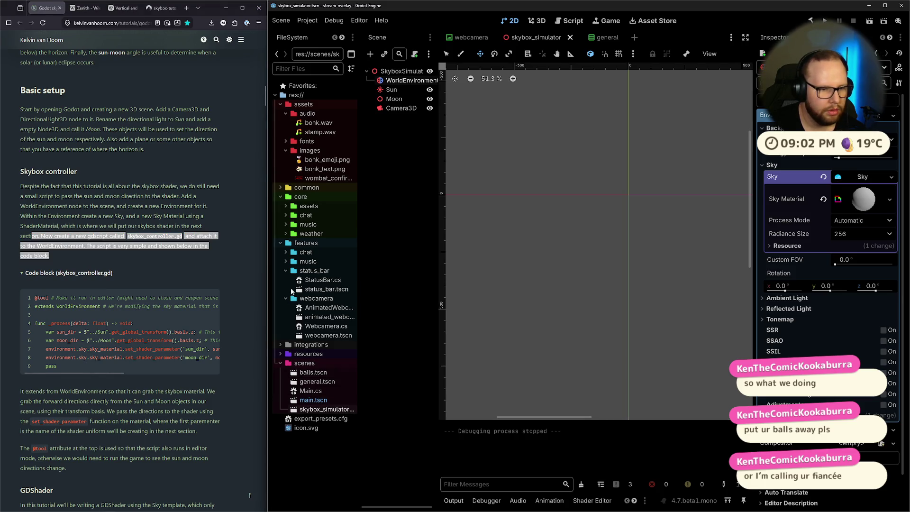
{"action": "left_click", "coordinate": [286, 270]}
{"action": "left_click", "coordinate": [286, 279]}
Step: Make a new folder named skybox under features and move skybox_simulator.tscn from scenes into it
{"action": "right_click", "coordinate": [304, 244]}
{"action": "mouse_move", "coordinate": [355, 254]}
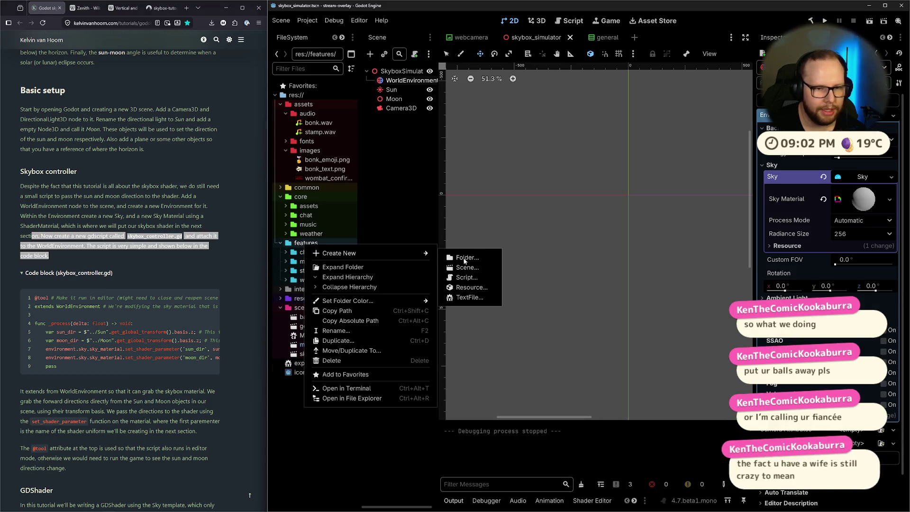
{"action": "left_click", "coordinate": [468, 257]}
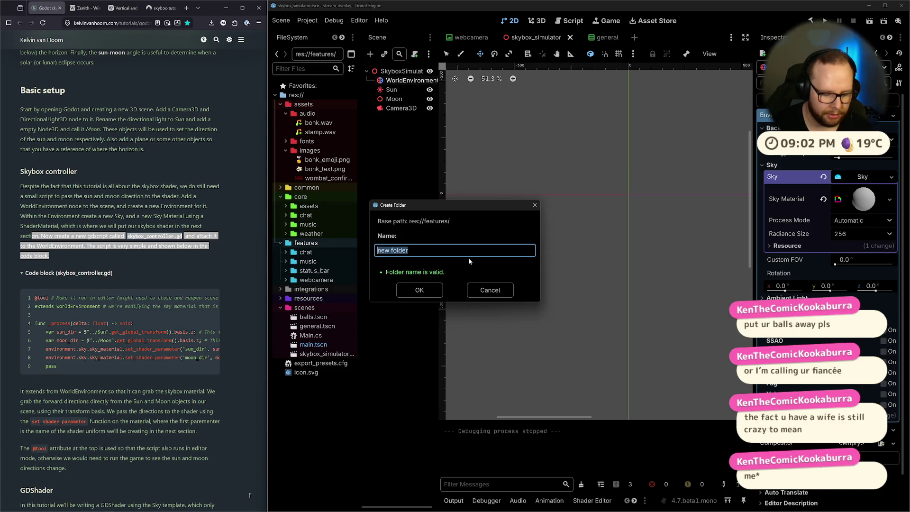
{"action": "type", "text": "skybo"}
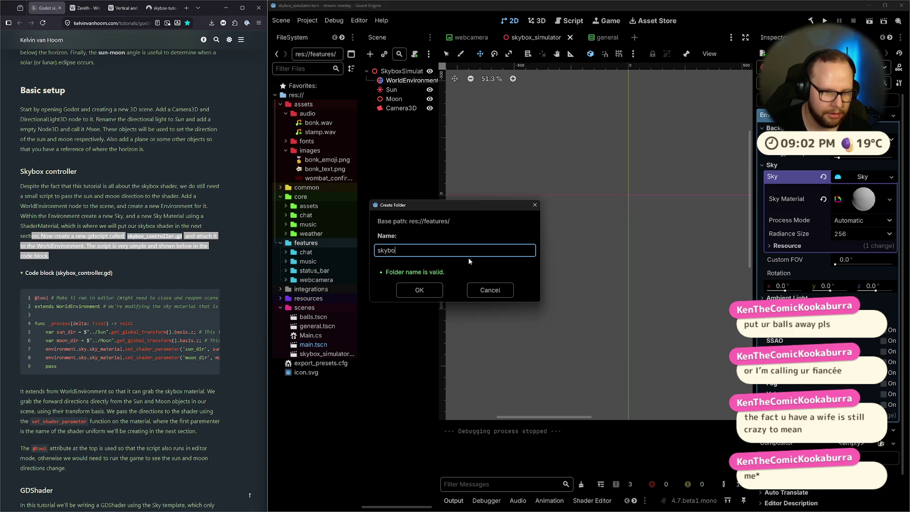
{"action": "type", "text": "x"}
{"action": "key", "text": "Return"}
{"action": "left_click_drag", "start_coordinate": [308, 365], "coordinate": [313, 272]}
{"action": "left_click", "coordinate": [419, 270]}
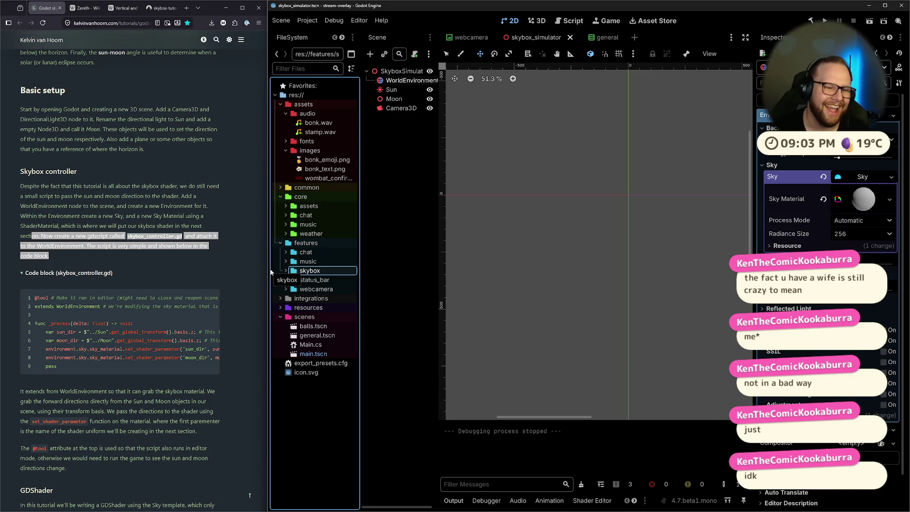
Step: Rename skybox/skybox_simulator.tscn to skybox_controller.tscn and select the scene's root node
{"action": "left_click", "coordinate": [286, 270]}
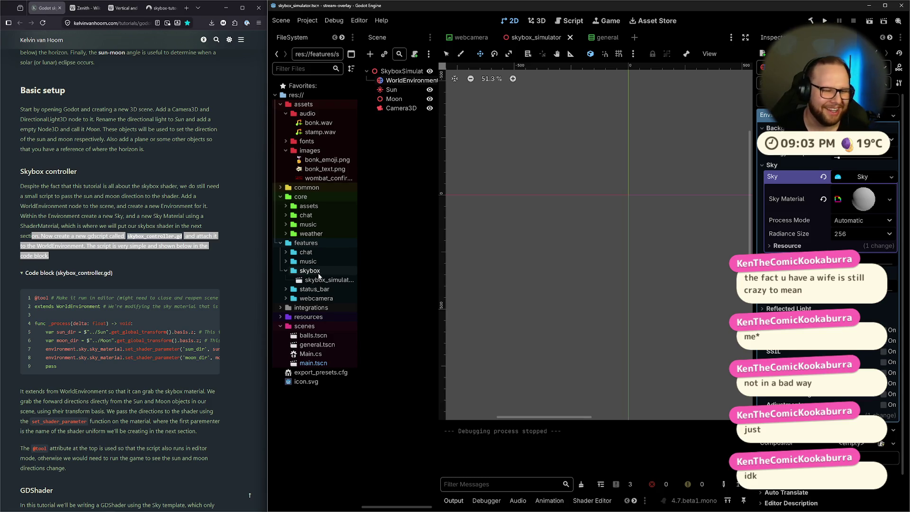
{"action": "left_click", "coordinate": [332, 279]}
{"action": "key", "text": "F2"}
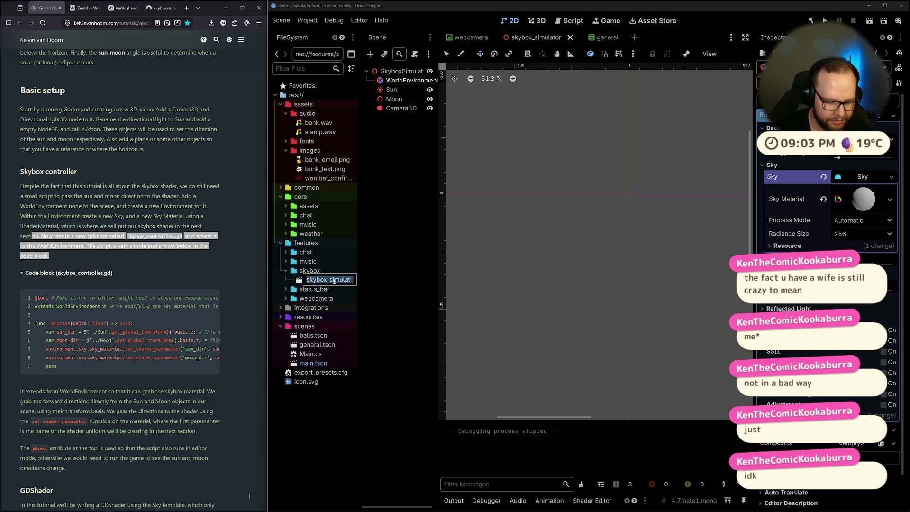
{"action": "type", "text": "sk.tscn"}
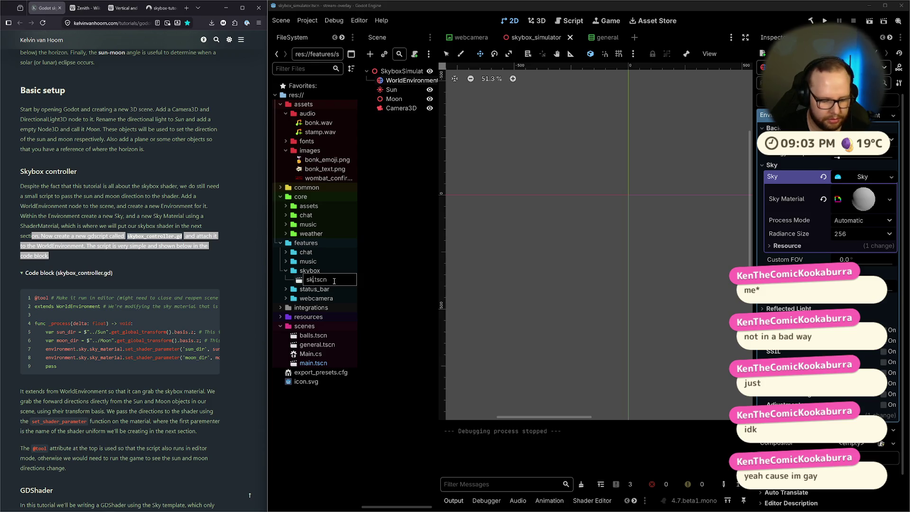
{"action": "type", "text": "ybox_co"}
{"action": "type", "text": "ntroller"}
{"action": "key", "text": "Return"}
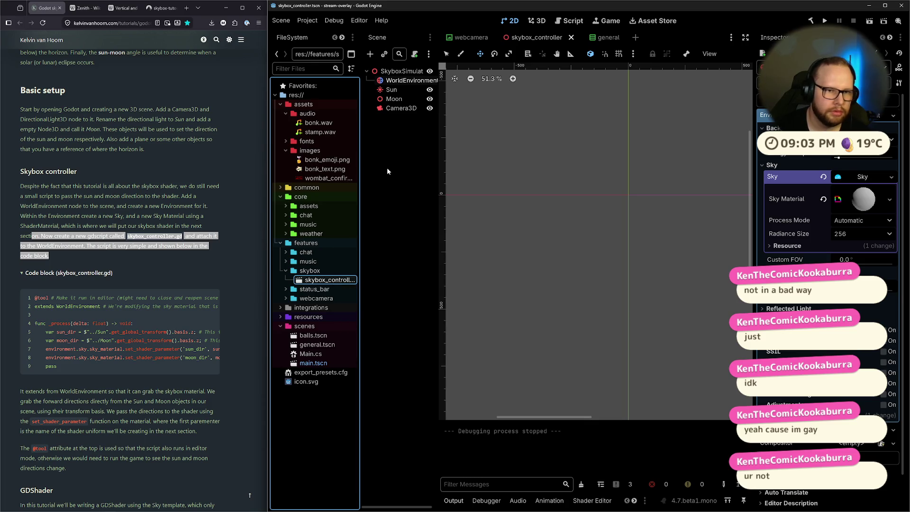
{"action": "left_click", "coordinate": [386, 174]}
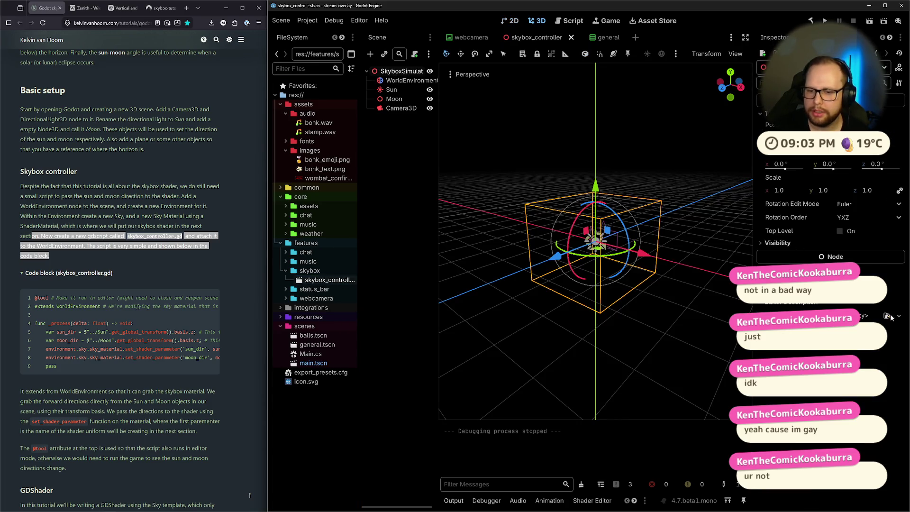
Step: Attach a new C# script, res://features/skybox/SkyboxSimulator.cs, to the root node
{"action": "left_click", "coordinate": [890, 317]}
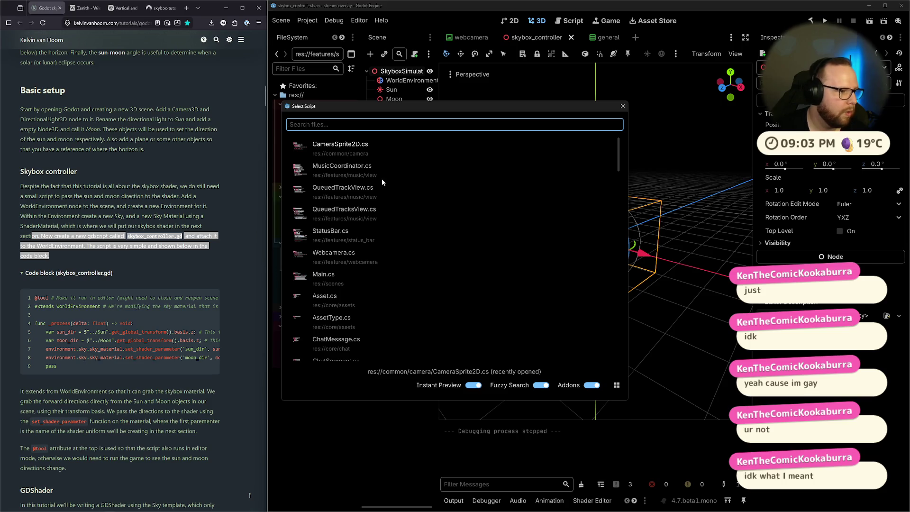
{"action": "left_click", "coordinate": [622, 107]}
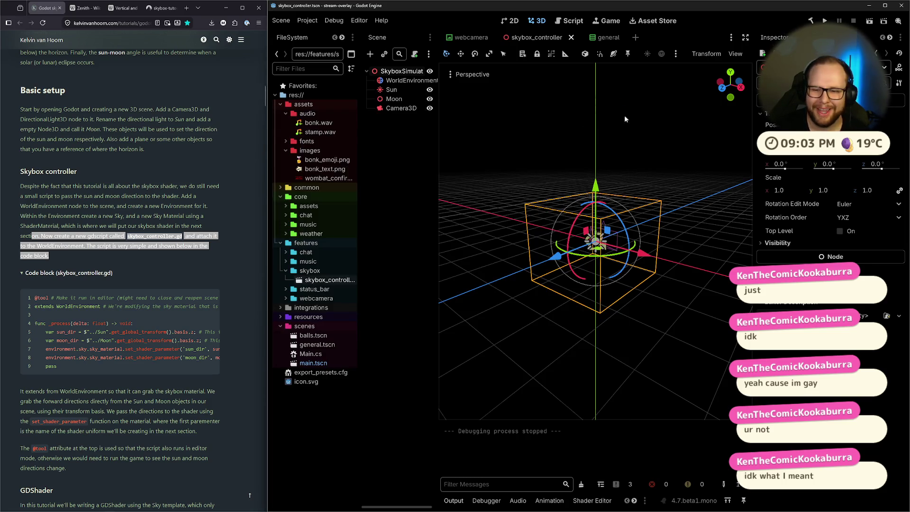
{"action": "left_click", "coordinate": [891, 316]}
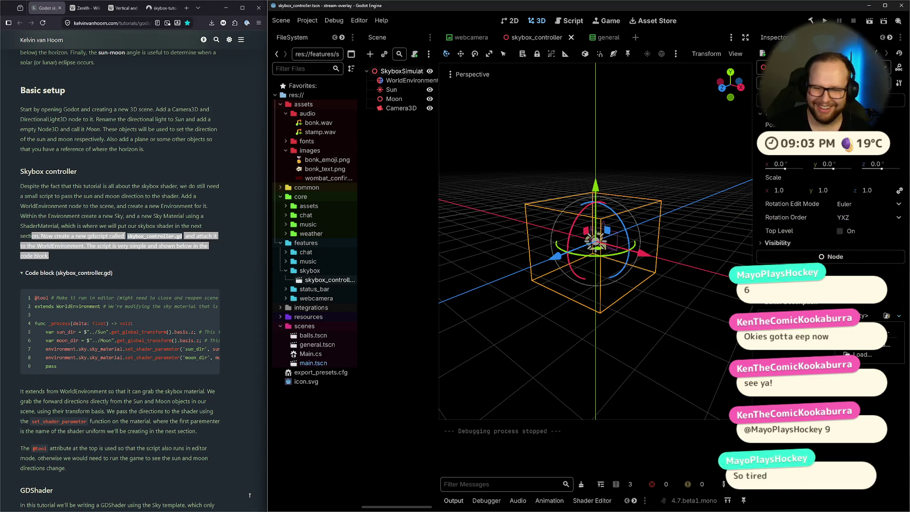
{"action": "left_click", "coordinate": [414, 54]}
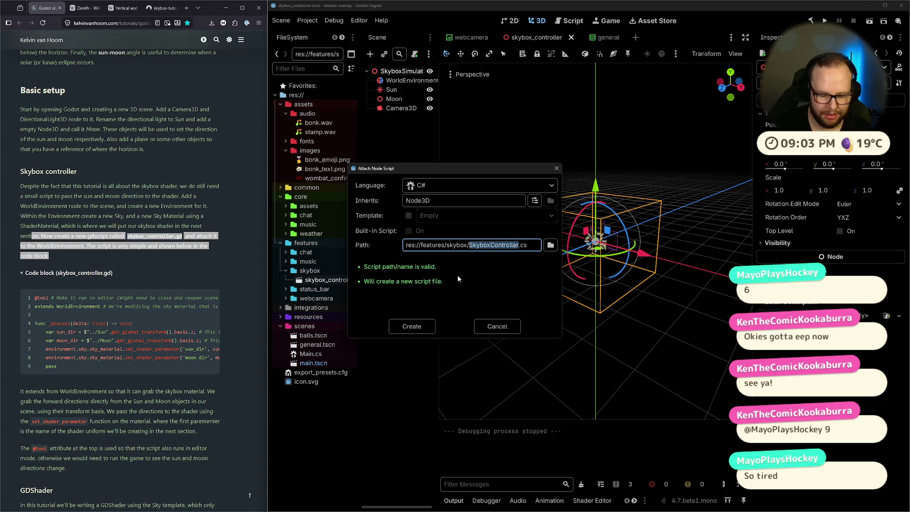
{"action": "key", "text": "BackSpace"}
{"action": "type", "text": "Skybox"}
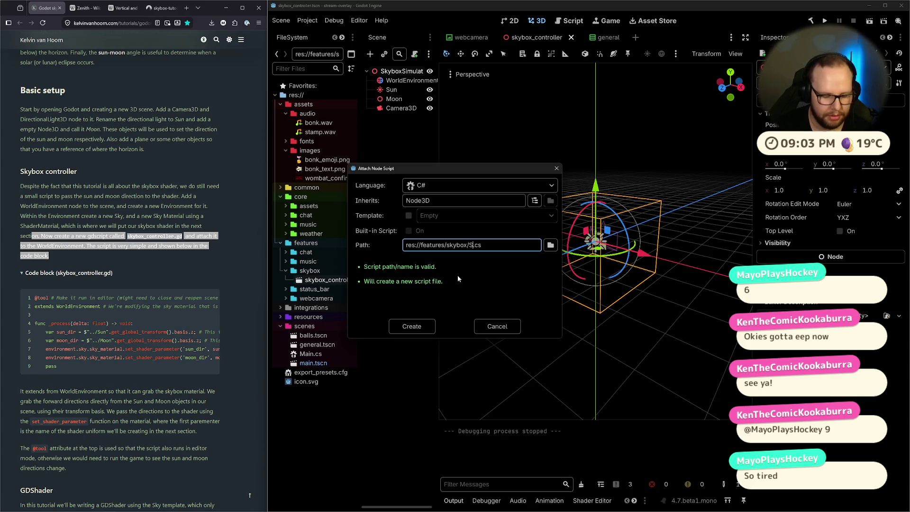
{"action": "type", "text": "Controller"}
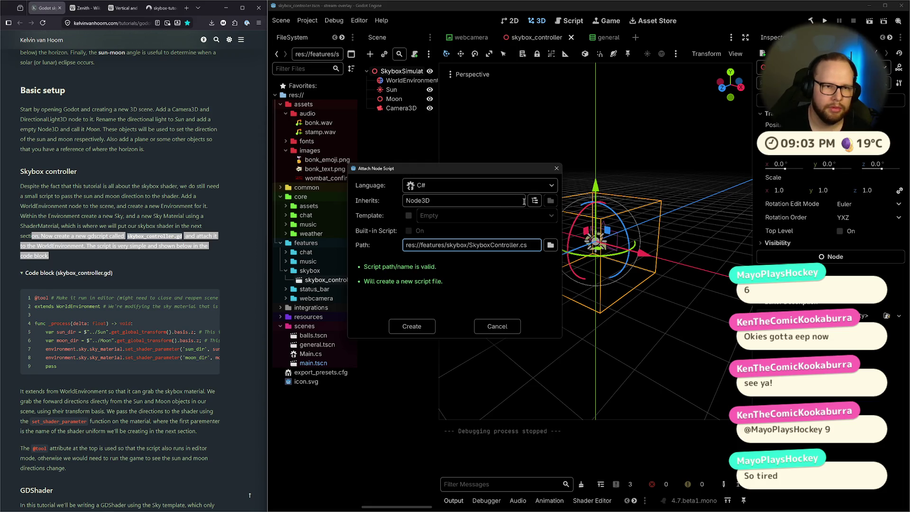
{"action": "left_click_drag", "start_coordinate": [492, 246], "coordinate": [517, 246]}
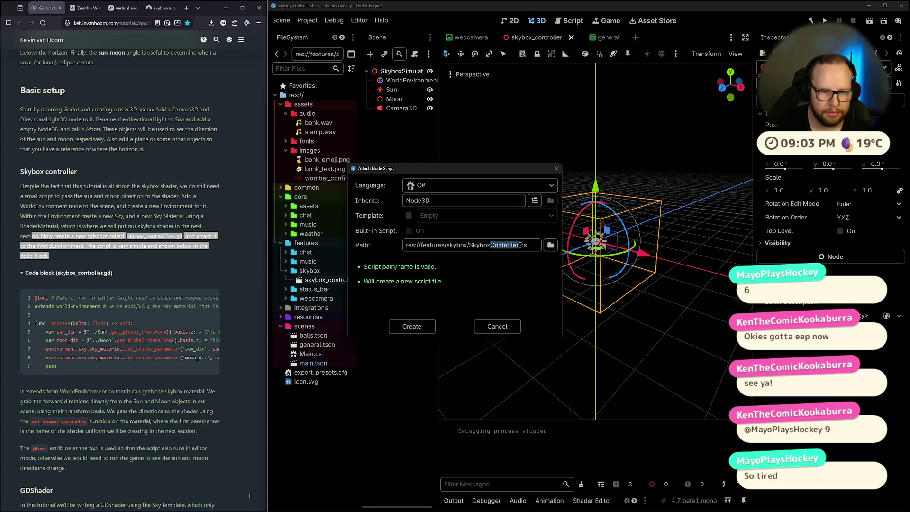
{"action": "type", "text": "Simulat"}
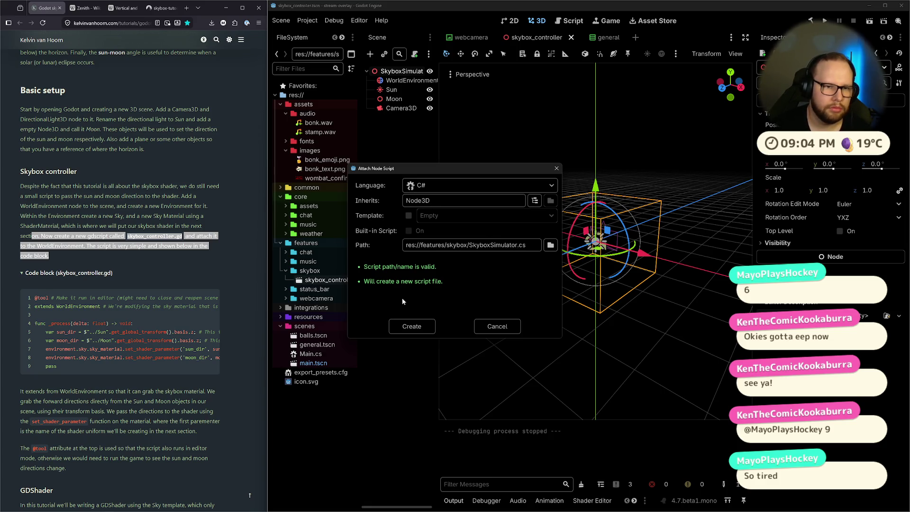
{"action": "left_click", "coordinate": [411, 329]}
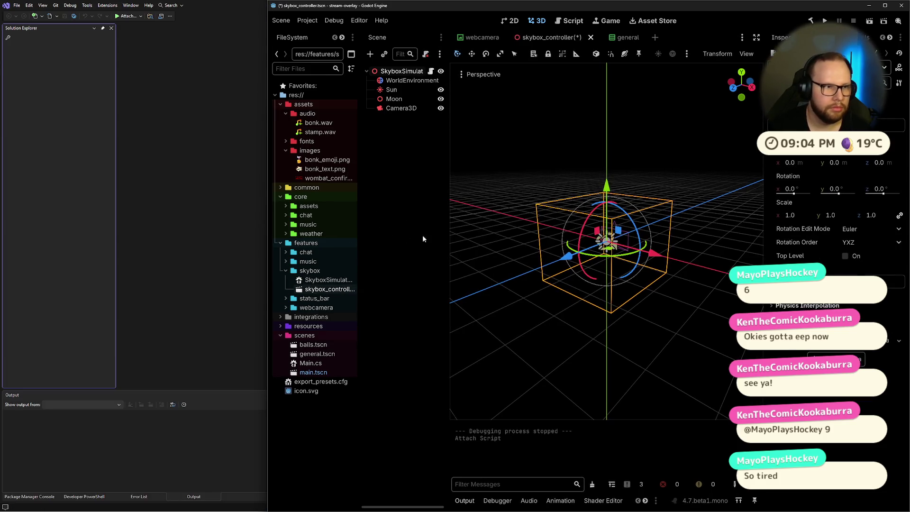
Step: Return to the Godot desktop and select the SkyboxSimulator root node
{"action": "key", "text": "super+Tab"}
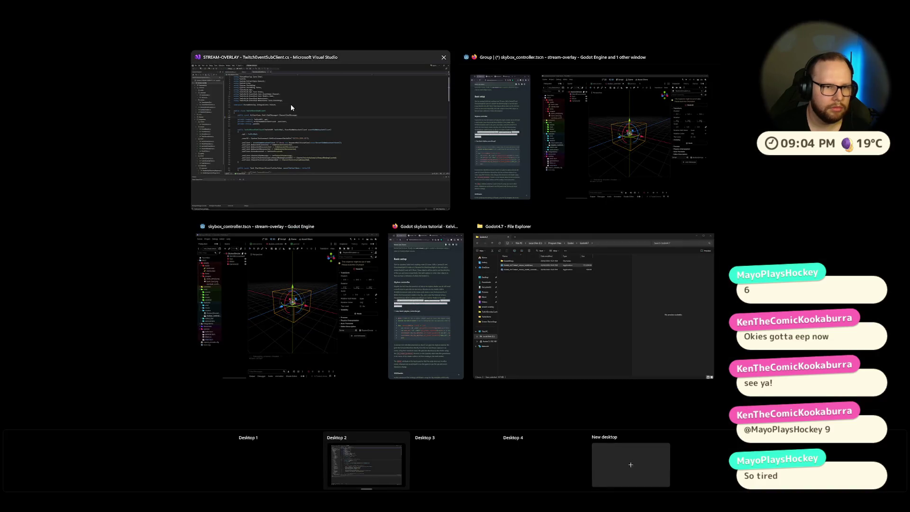
{"action": "left_click", "coordinate": [423, 448]}
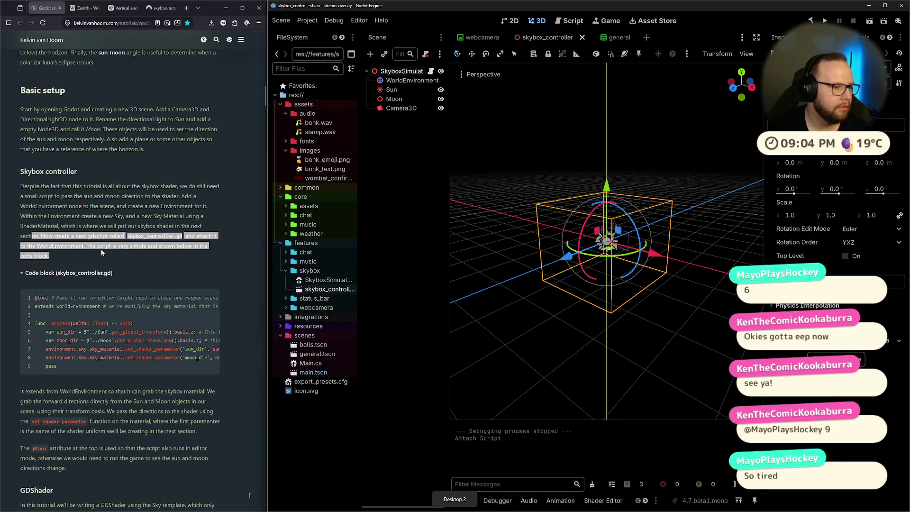
{"action": "left_click", "coordinate": [71, 257]}
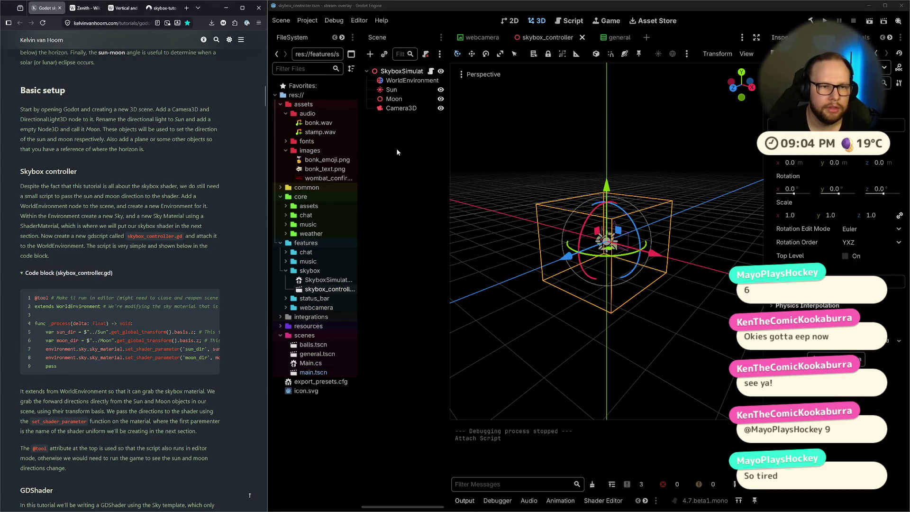
{"action": "mouse_move", "coordinate": [488, 511]}
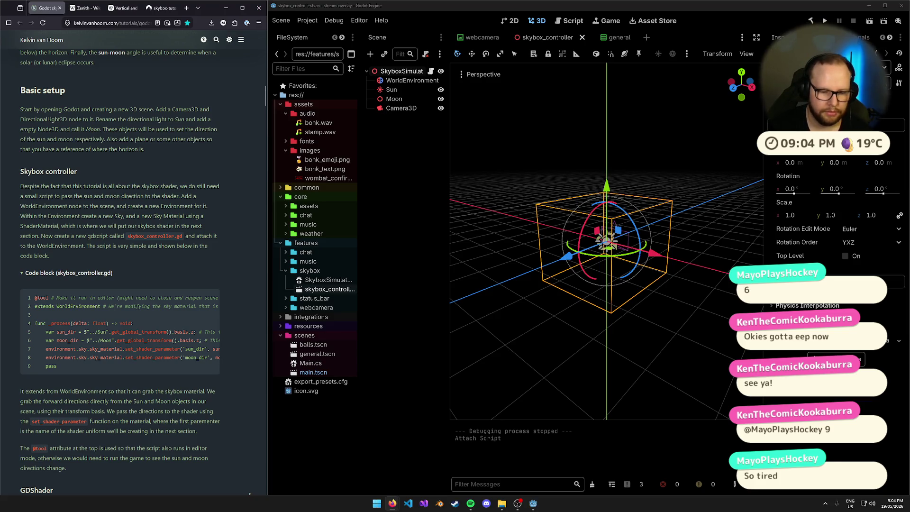
{"action": "left_click", "coordinate": [391, 235]}
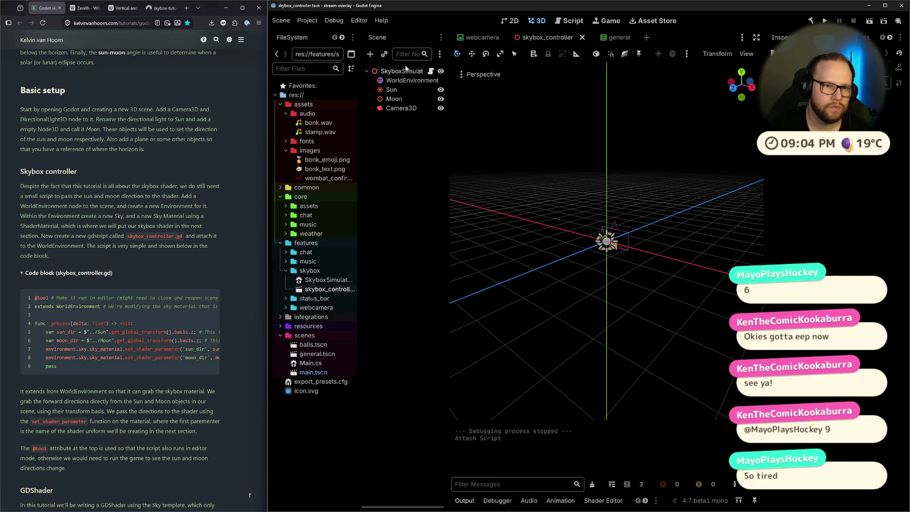
{"action": "left_click", "coordinate": [405, 71]}
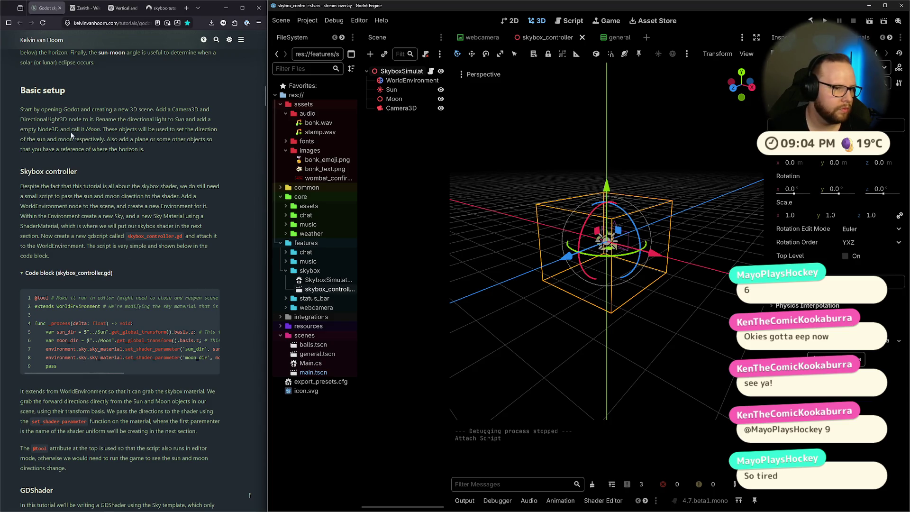
Step: Review the tutorial's Basic setup instructions, including the sentence about adding a horizon plane
{"action": "scroll", "coordinate": [163, 163], "scroll_direction": "down", "scroll_amount": 1}
{"action": "mouse_move", "coordinate": [120, 337]}
{"action": "left_mouse_down"}
{"action": "mouse_move", "coordinate": [171, 338]}
{"action": "mouse_move", "coordinate": [72, 337]}
{"action": "left_mouse_up"}
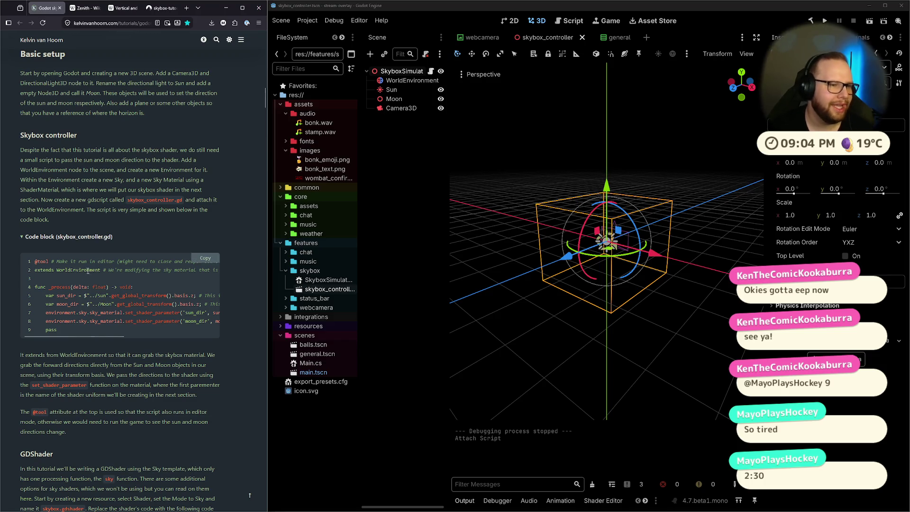
{"action": "scroll", "coordinate": [95, 284], "scroll_direction": "up", "scroll_amount": 4}
{"action": "left_click_drag", "start_coordinate": [18, 216], "coordinate": [170, 259]}
{"action": "left_click", "coordinate": [169, 259]}
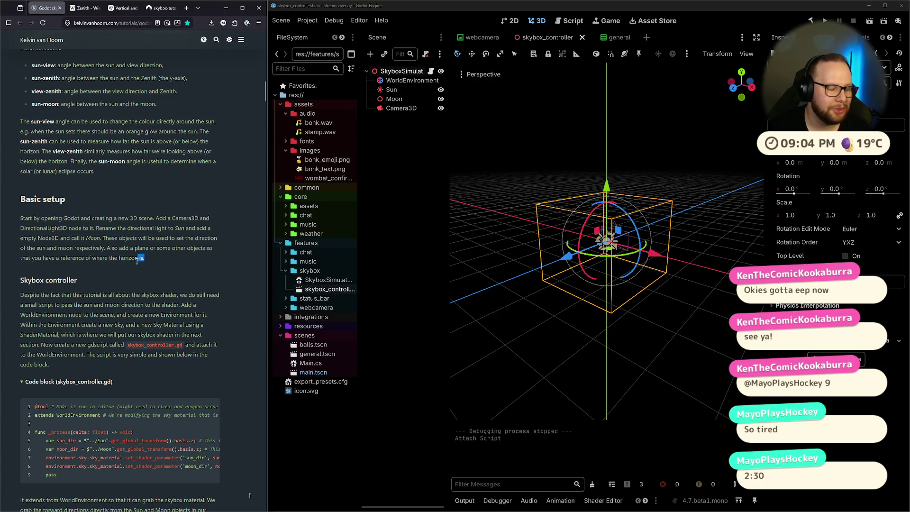
{"action": "mouse_move", "coordinate": [137, 261]}
{"action": "left_mouse_down"}
{"action": "mouse_move", "coordinate": [103, 251]}
{"action": "mouse_move", "coordinate": [147, 247]}
{"action": "left_mouse_up"}
{"action": "left_click", "coordinate": [175, 260]}
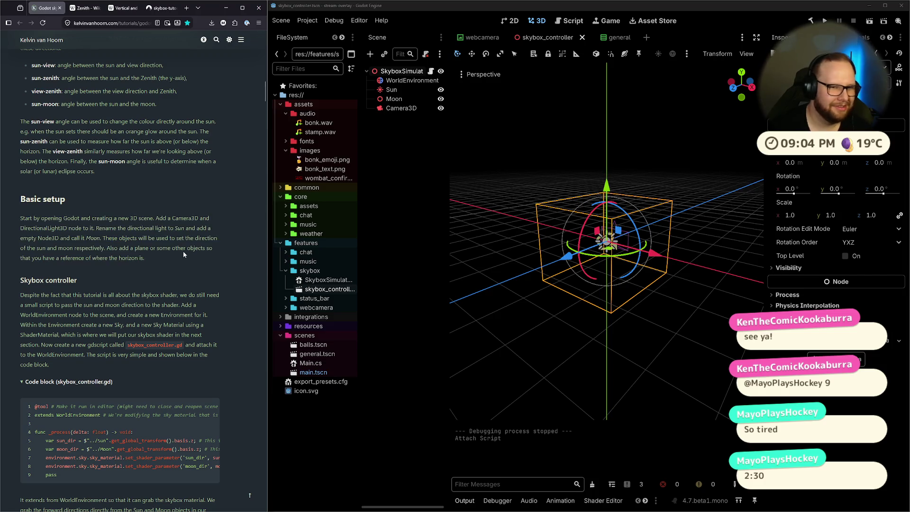
{"action": "key", "text": "ctrl+super+Right"}
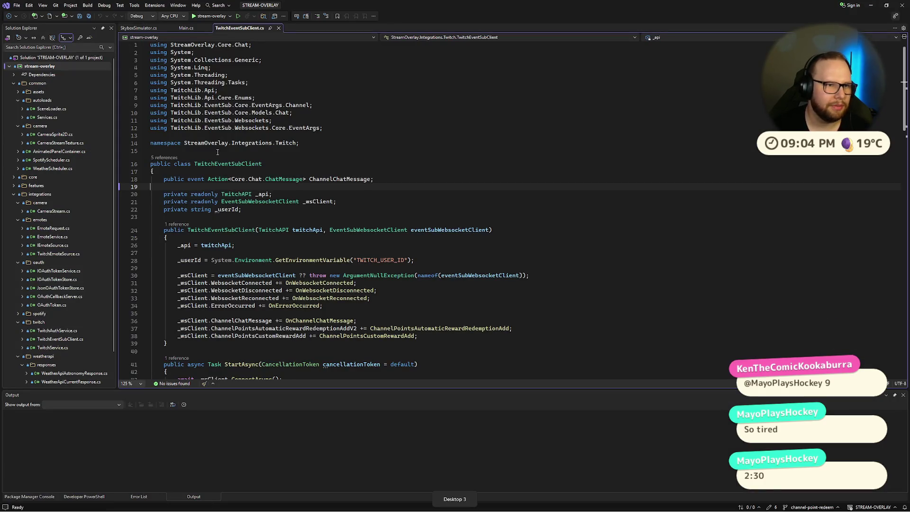
Step: Close Main.cs and TwitchEventSubClient.cs, then delete 'using System;' from SkyboxSimulator.cs and save
{"action": "left_click", "coordinate": [186, 28]}
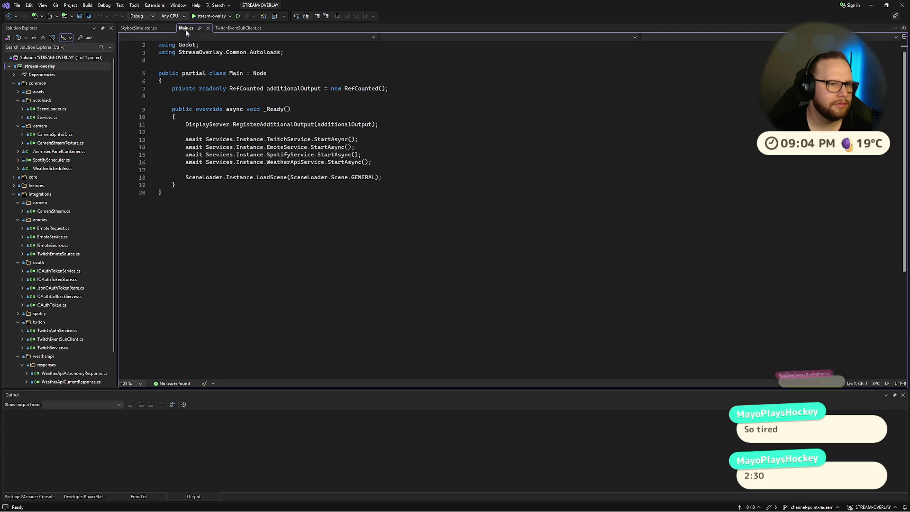
{"action": "left_click", "coordinate": [208, 28]}
{"action": "left_click", "coordinate": [232, 28]}
{"action": "left_click", "coordinate": [207, 56]}
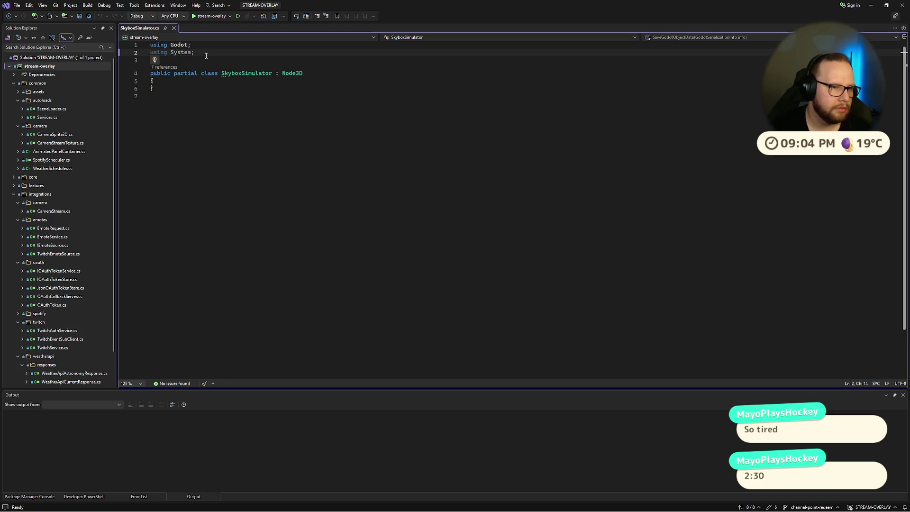
{"action": "key", "text": "ctrl+x"}
{"action": "key", "text": "ctrl+s"}
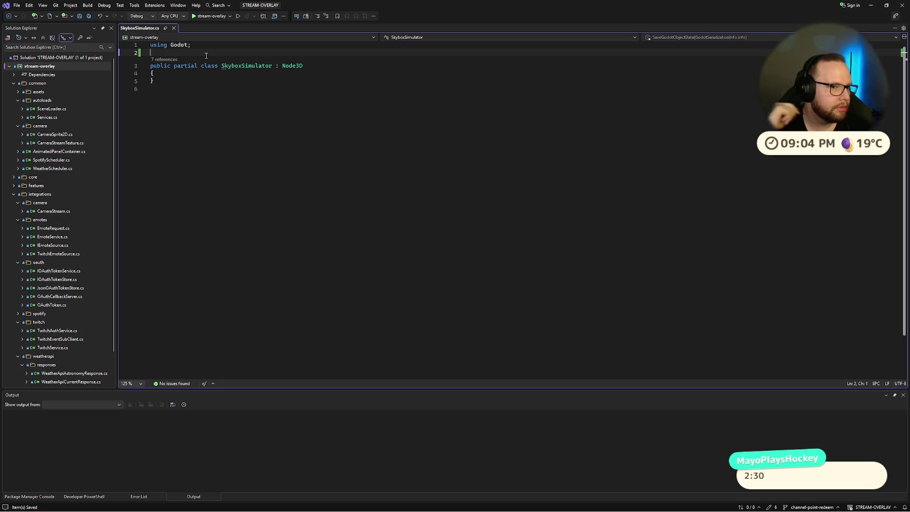
Step: Add an [Export] private Node3D _sun field inside the SkyboxSimulator class
{"action": "left_click", "coordinate": [192, 80]}
{"action": "left_click", "coordinate": [192, 75]}
{"action": "key", "text": "Return"}
{"action": "type", "text": "["}
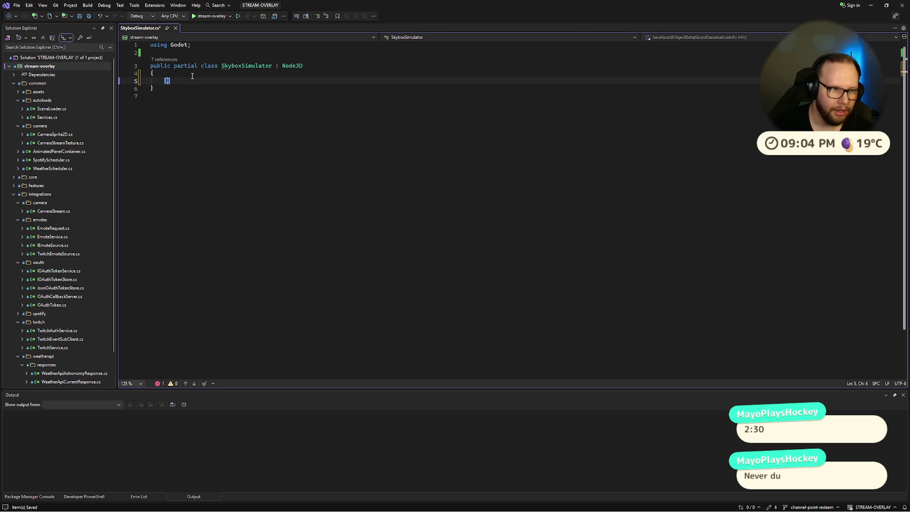
{"action": "type", "text": "Export"}
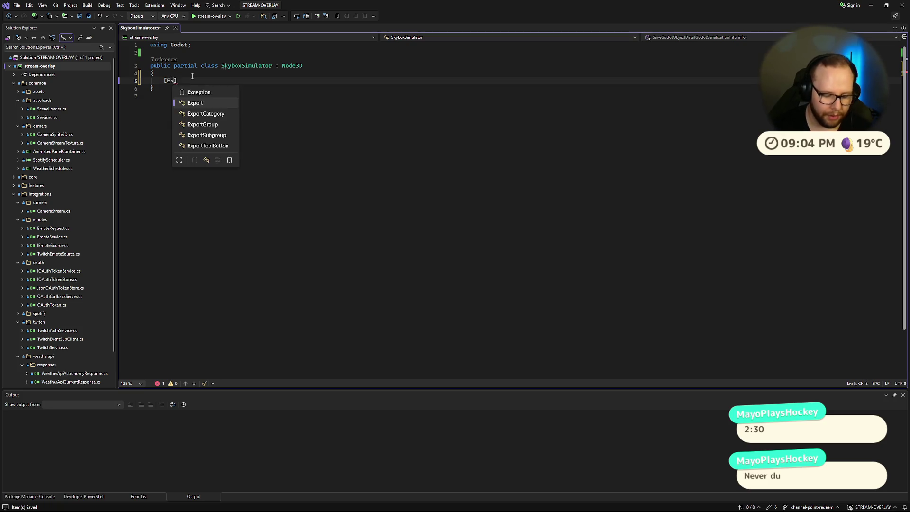
{"action": "type", "text": "] private"}
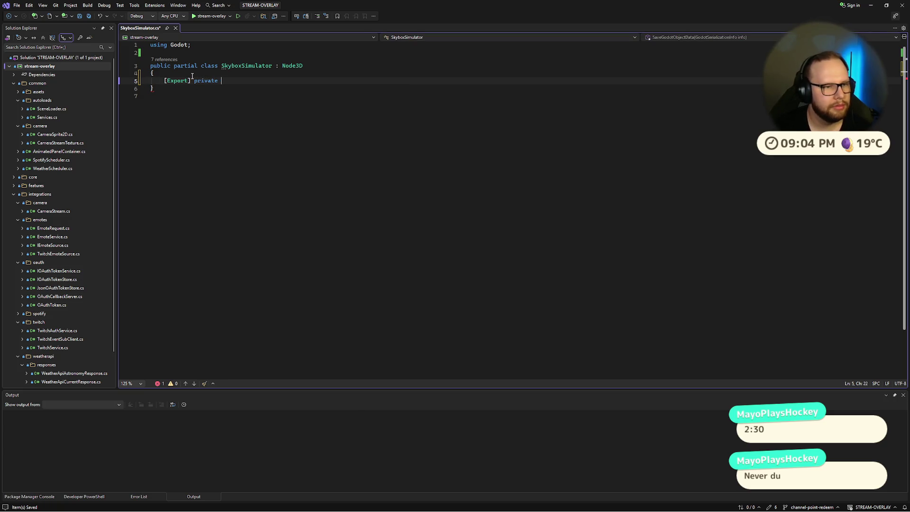
{"action": "key", "text": "ctrl+super+Right"}
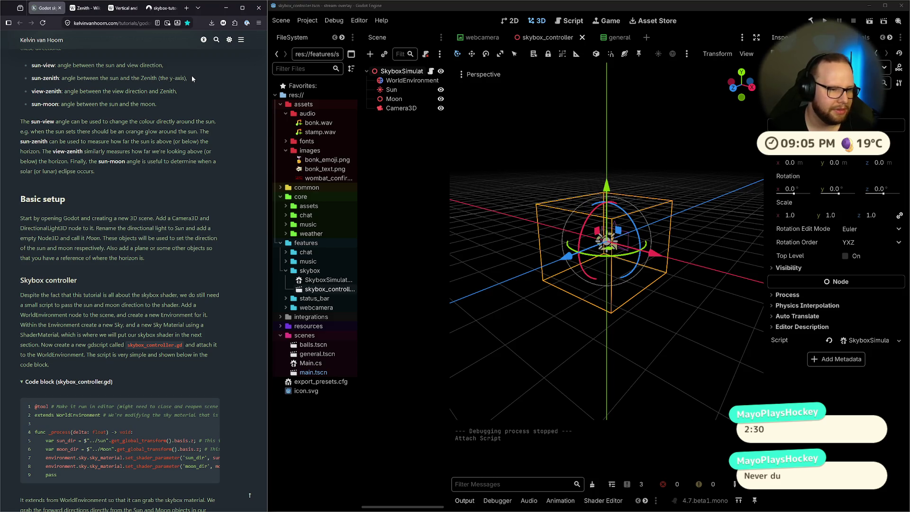
{"action": "key", "text": "ctrl+super+Left"}
{"action": "key", "text": "ctrl+super+Right"}
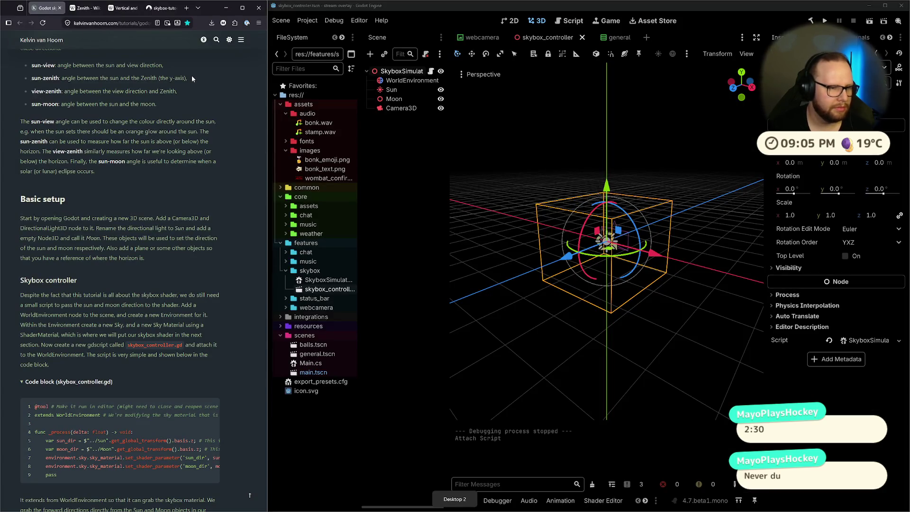
{"action": "key", "text": "ctrl+super+Left"}
{"action": "key", "text": "ctrl+super+Right"}
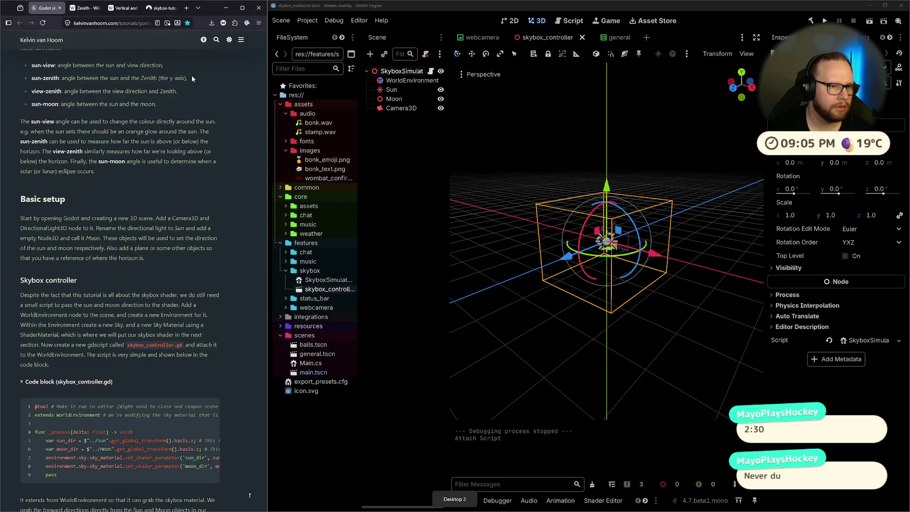
{"action": "key", "text": "ctrl+super+Right"}
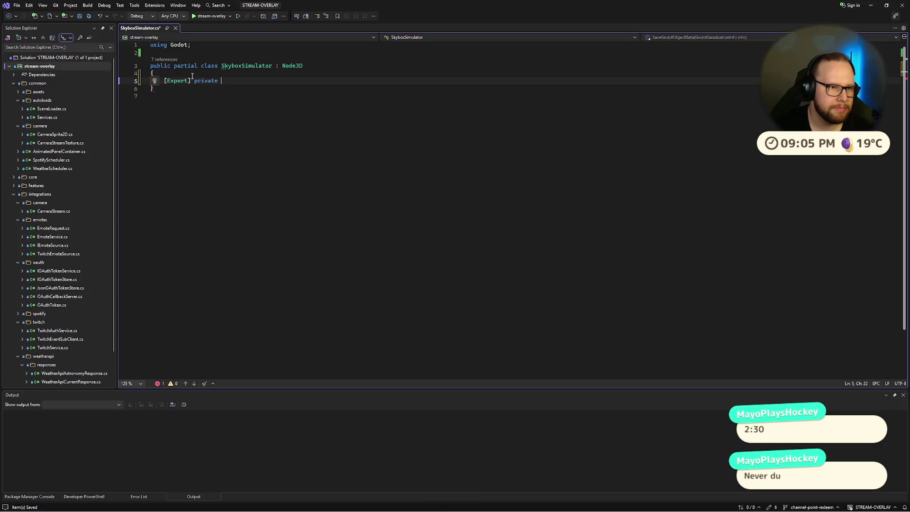
{"action": "key", "text": "ctrl+super+Left"}
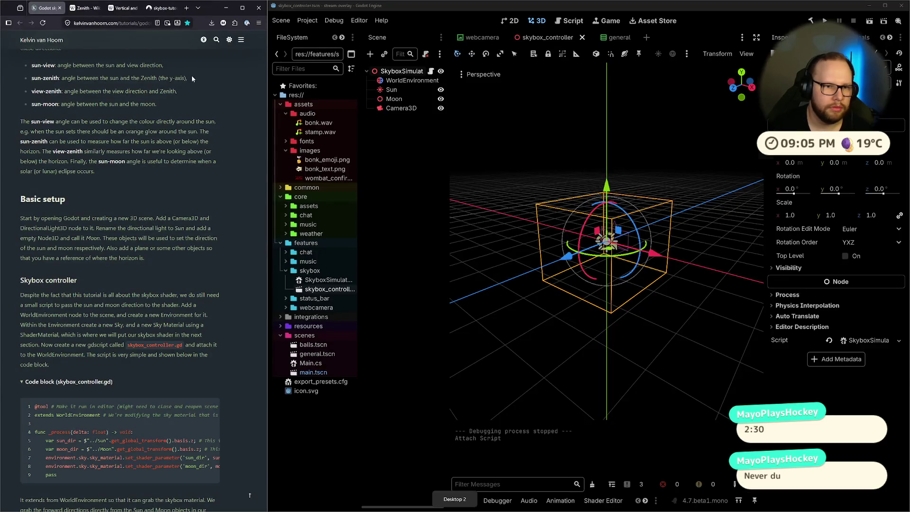
{"action": "key", "text": "ctrl+super+Right"}
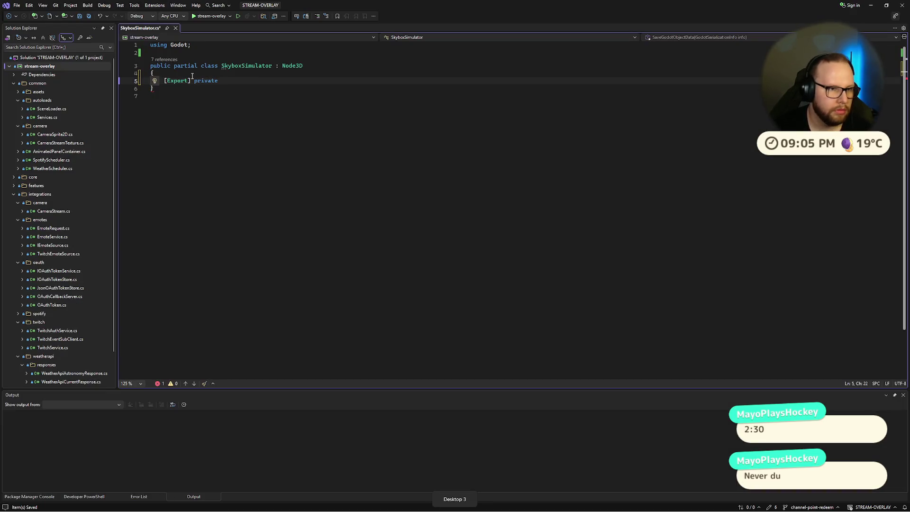
{"action": "type", "text": "Node3D "}
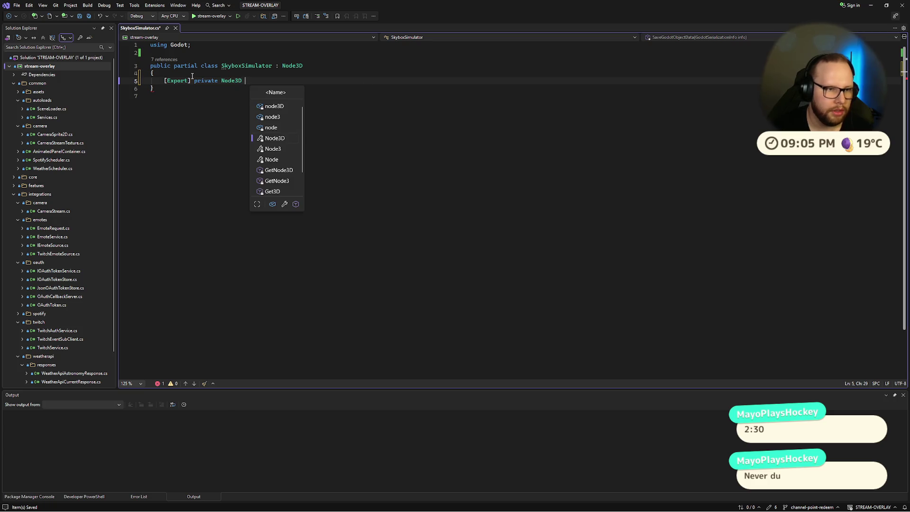
{"action": "type", "text": "Sun"}
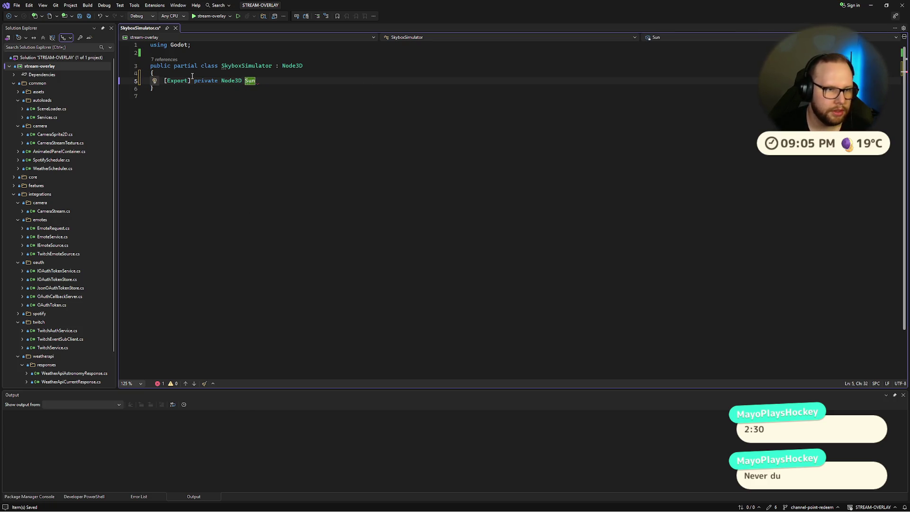
{"action": "key", "text": "BackSpace"}
{"action": "key", "text": "BackSpace"}
{"action": "key", "text": "BackSpace"}
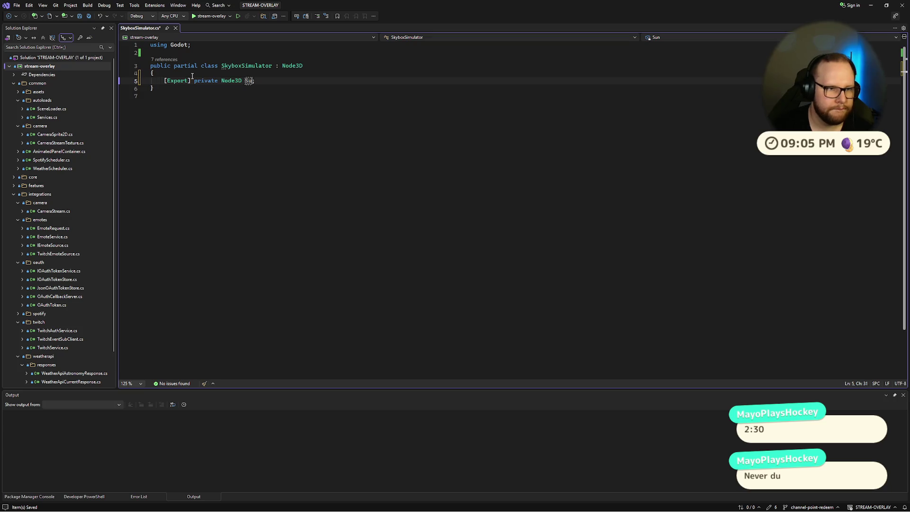
{"action": "type", "text": "_sun"}
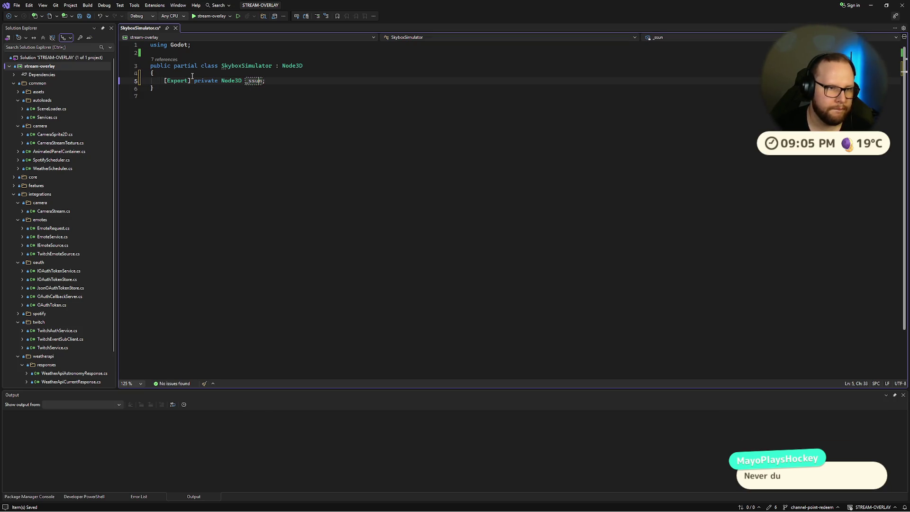
{"action": "key", "text": "Tab"}
Step: Add an [Export] private Node3D _moon; field below _sun and remove the extra blank line
{"action": "key", "text": "Return"}
{"action": "type", "text": "Ex"}
{"action": "key", "text": "Tab"}
{"action": "type", "text": "] pr"}
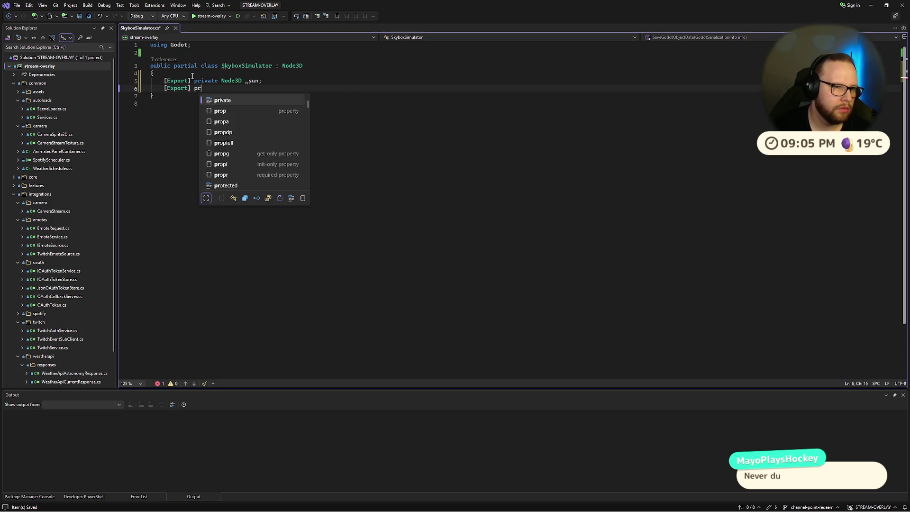
{"action": "type", "text": "ivate"}
{"action": "key", "text": "Tab"}
{"action": "type", "text": "Nod"}
{"action": "key", "text": "Tab"}
{"action": "type", "text": "_m"}
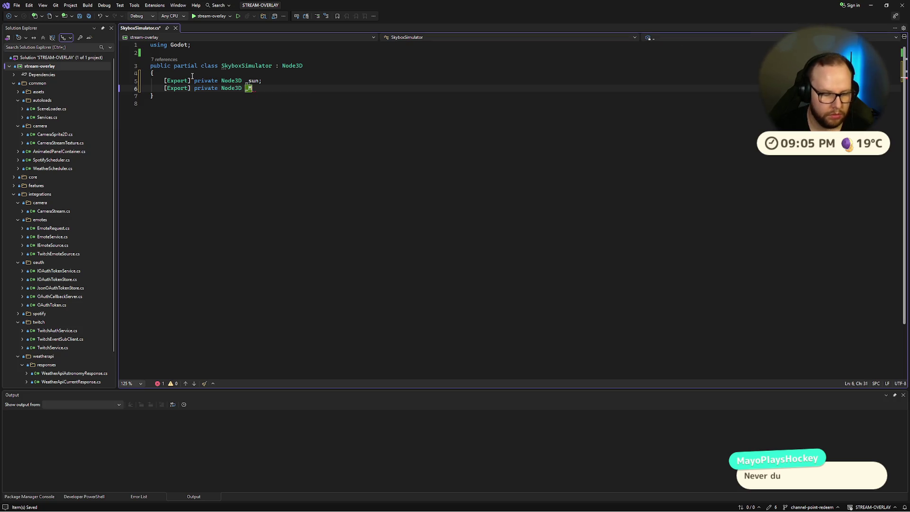
{"action": "type", "text": "oon;"}
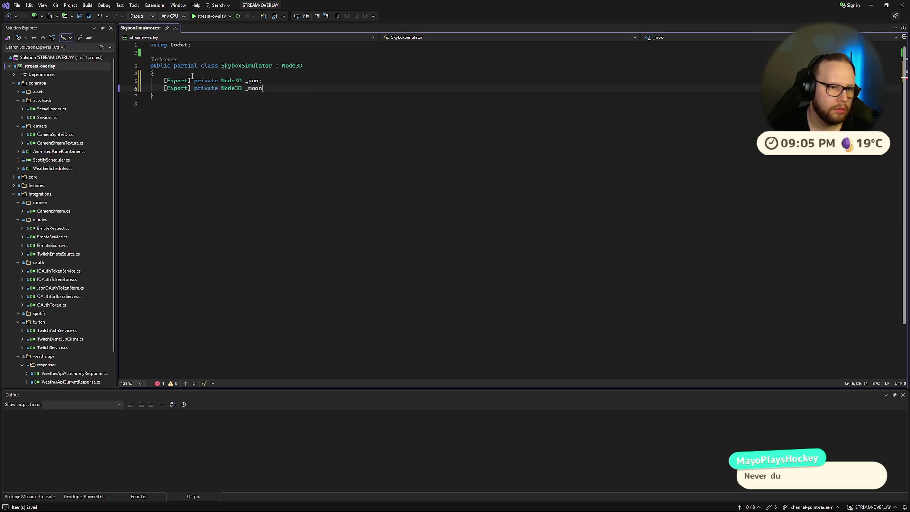
{"action": "key", "text": "Down"}
{"action": "key", "text": "Down"}
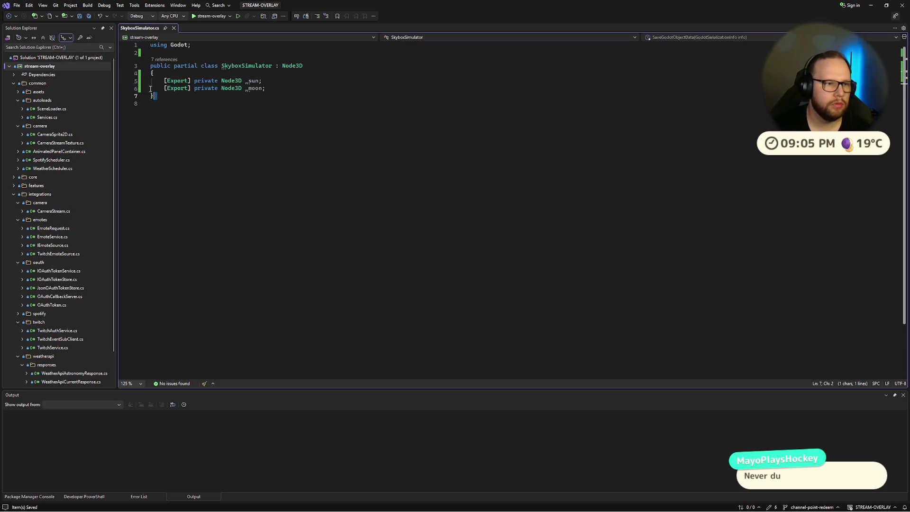
{"action": "key", "text": "BackSpace"}
Step: Scroll the browser tutorial to review its Skybox controller section against the code
{"action": "left_click", "coordinate": [308, 89]}
{"action": "key", "text": "alt+Tab"}
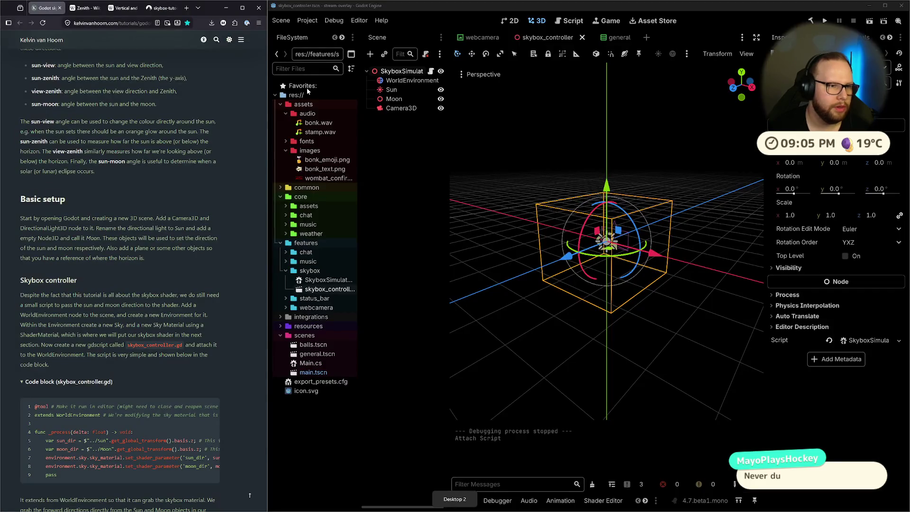
{"action": "scroll", "coordinate": [235, 141], "scroll_direction": "up", "scroll_amount": 15}
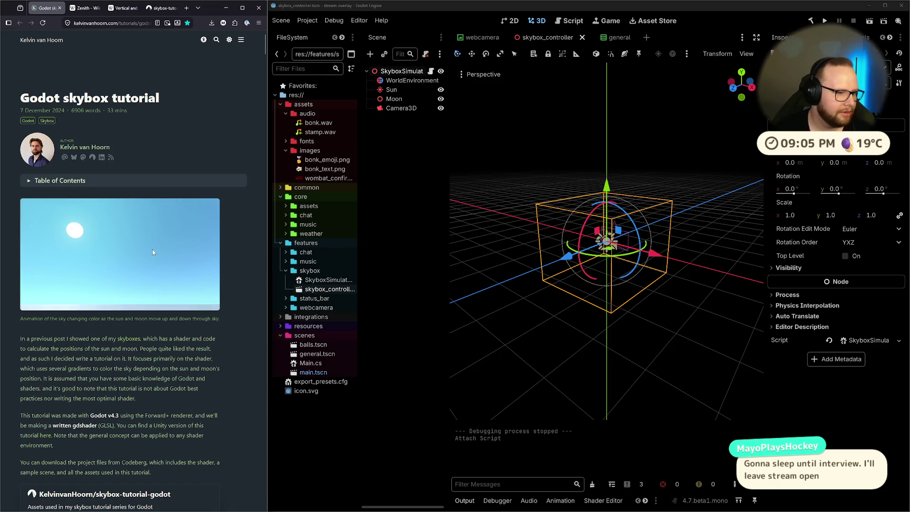
{"action": "scroll", "coordinate": [141, 192], "scroll_direction": "down", "scroll_amount": 3}
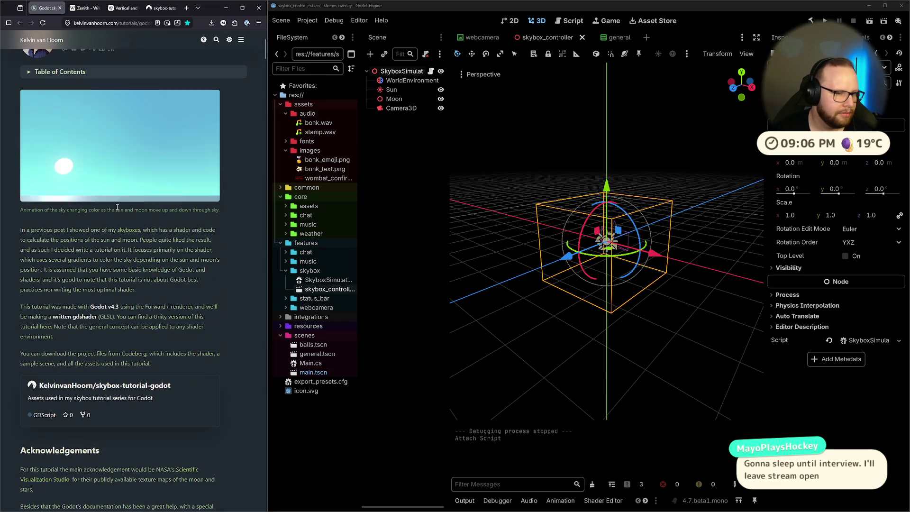
{"action": "scroll", "coordinate": [143, 195], "scroll_direction": "down", "scroll_amount": 15}
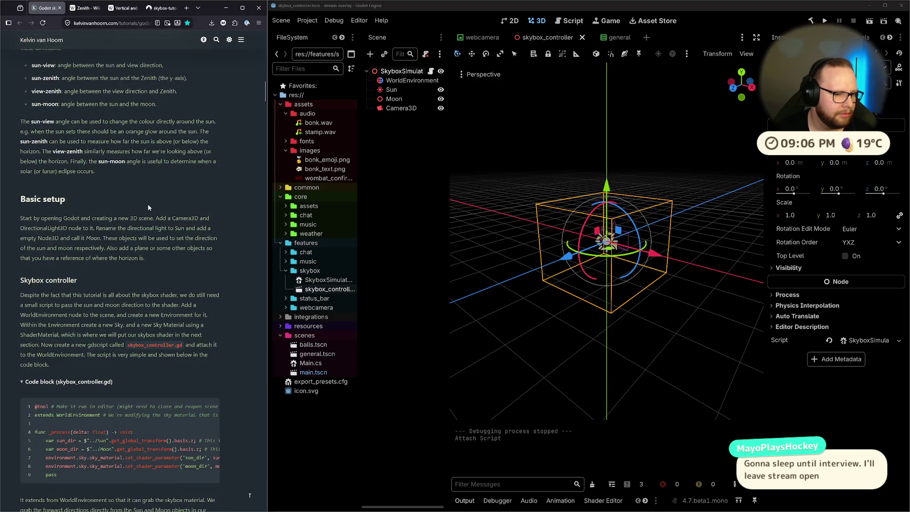
{"action": "scroll", "coordinate": [149, 208], "scroll_direction": "up", "scroll_amount": 2}
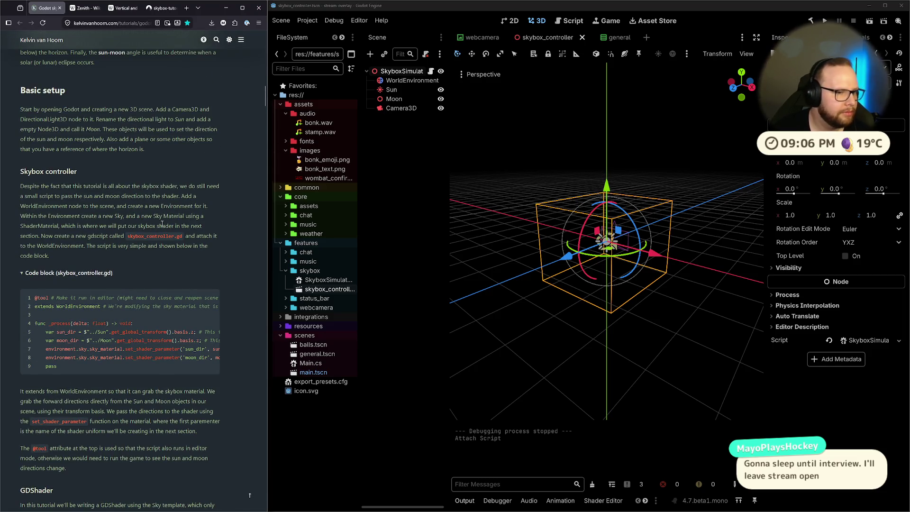
{"action": "key", "text": "ctrl+super+Right"}
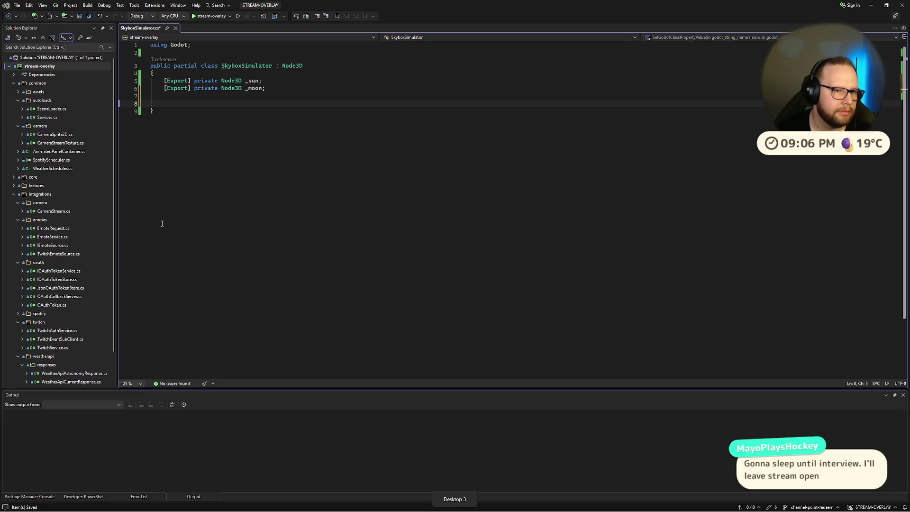
Step: Add '[Export] private WorldEnvironment _worldEnvironment;' below the _moon field, followed by blank lines
{"action": "key", "text": "ctrl+super+Left"}
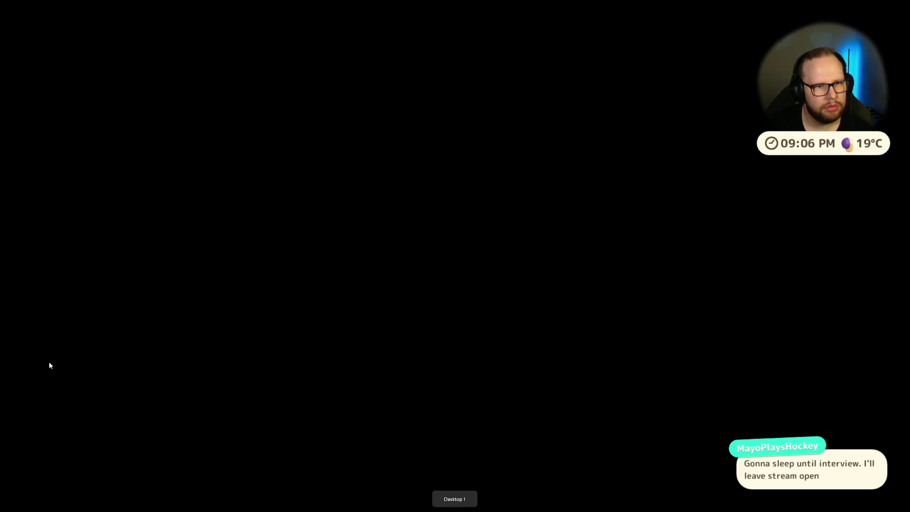
{"action": "key", "text": "ctrl+super+Right"}
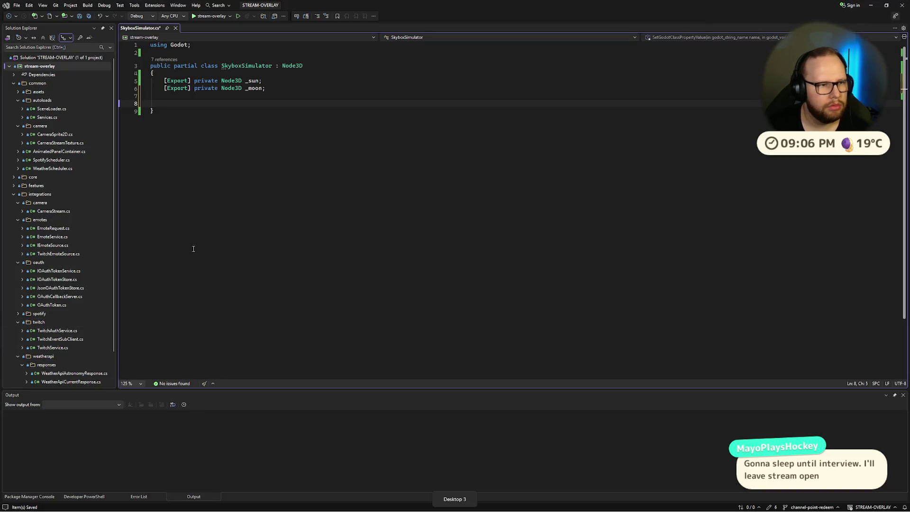
{"action": "left_click", "coordinate": [172, 96]}
{"action": "type", "text": "[Export#xp"}
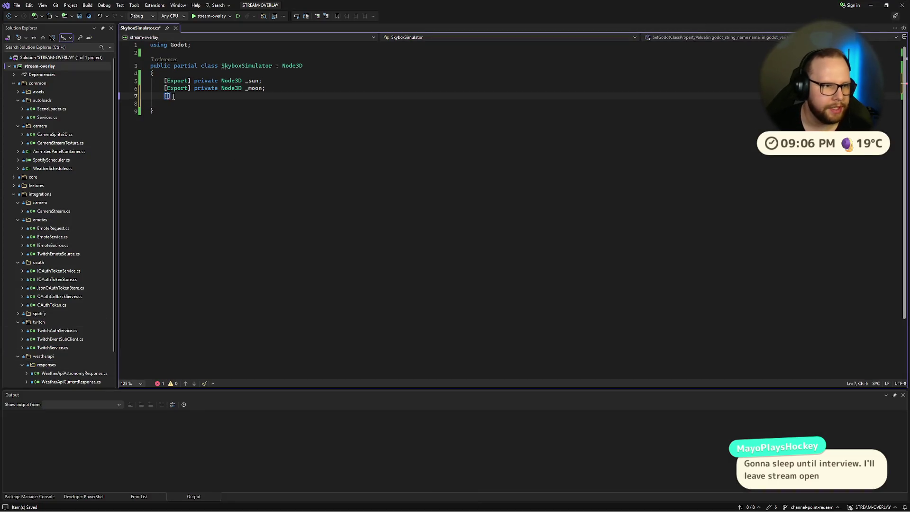
{"action": "key", "text": "BackSpace"}
{"action": "key", "text": "BackSpace"}
{"action": "key", "text": "BackSpace"}
{"action": "type", "text": "pr"}
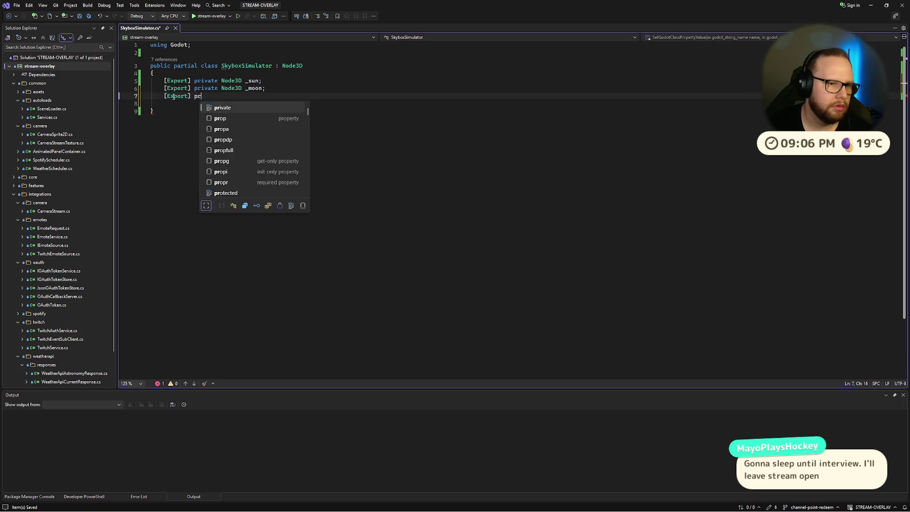
{"action": "type", "text": "ivate WorldEn"}
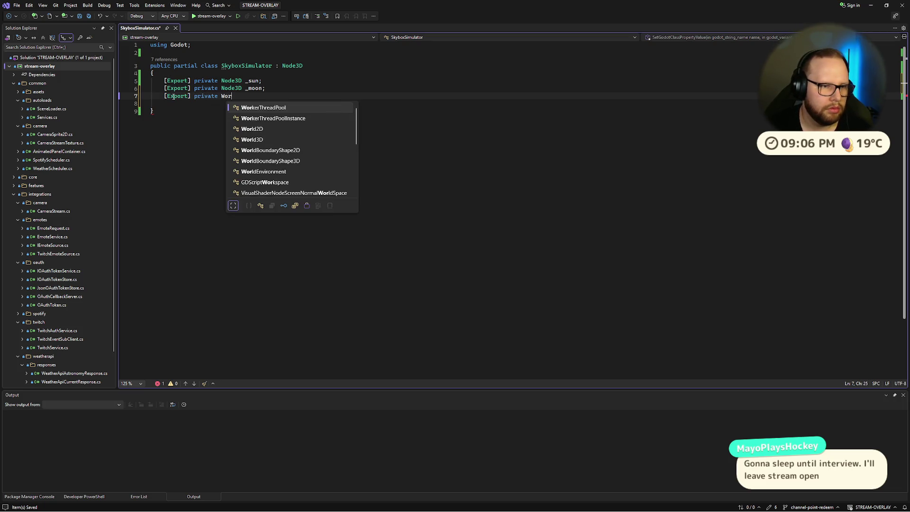
{"action": "key", "text": "Tab"}
{"action": "type", "text": "_world"}
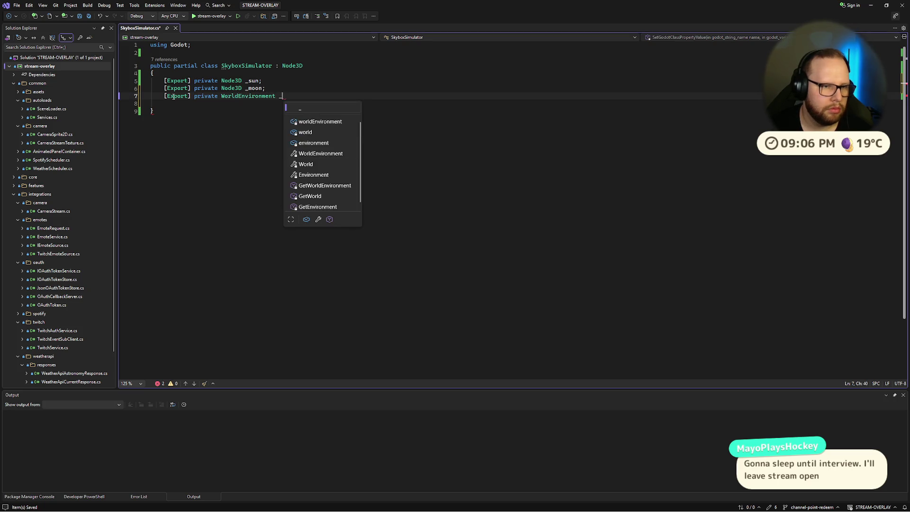
{"action": "type", "text": "E"}
{"action": "key", "text": "BackSpace"}
{"action": "key", "text": "BackSpace"}
{"action": "type", "text": "vironM"}
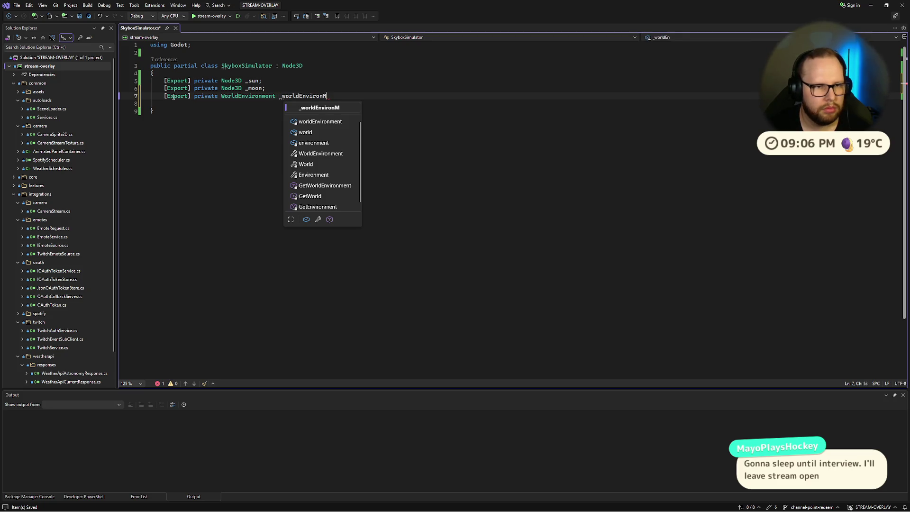
{"action": "key", "text": "BackSpace"}
{"action": "type", "text": "ment;"}
{"action": "key", "text": "Down"}
{"action": "key", "text": "Return"}
{"action": "key", "text": "Return"}
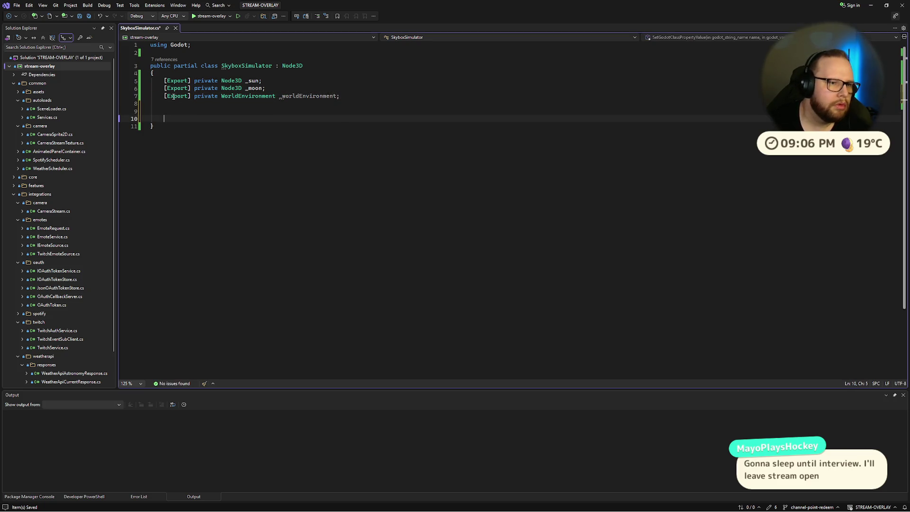
{"action": "key", "text": "ctrl+super+Right"}
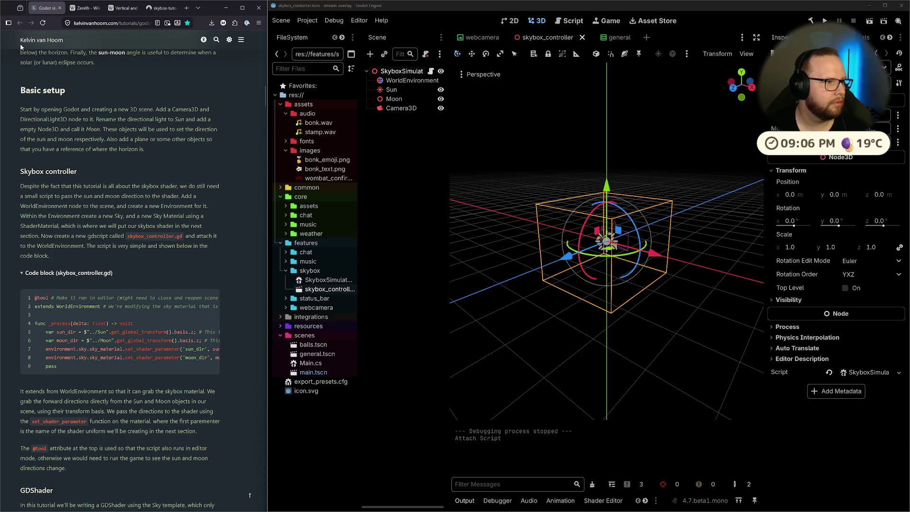
Step: Assign the Sun, Moon and WorldEnvironment nodes to the _sun, _moon and _worldEnvironment fields
{"action": "left_click_drag", "start_coordinate": [522, 203], "coordinate": [473, 214]}
{"action": "left_click", "coordinate": [854, 128]}
{"action": "double_click", "coordinate": [406, 153]}
{"action": "left_click", "coordinate": [854, 128]}
{"action": "double_click", "coordinate": [409, 162]}
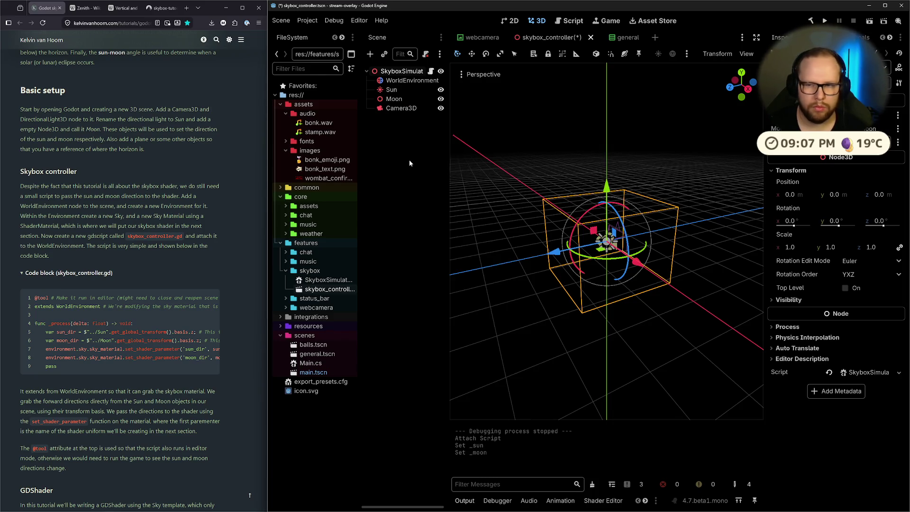
{"action": "left_click", "coordinate": [844, 142]}
{"action": "double_click", "coordinate": [408, 154]}
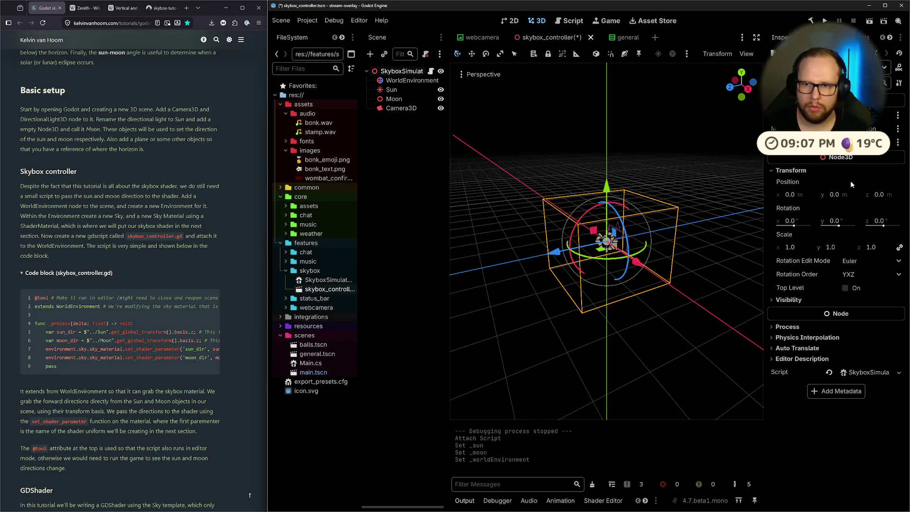
Step: Inspect the Sun node's light properties and WorldEnvironment's sky settings in the 3D view
{"action": "scroll", "coordinate": [613, 146], "scroll_direction": "down", "scroll_amount": 3}
{"action": "mouse_move", "coordinate": [613, 146]}
{"action": "left_mouse_down"}
{"action": "mouse_move", "coordinate": [666, 178]}
{"action": "mouse_move", "coordinate": [616, 180]}
{"action": "left_mouse_up"}
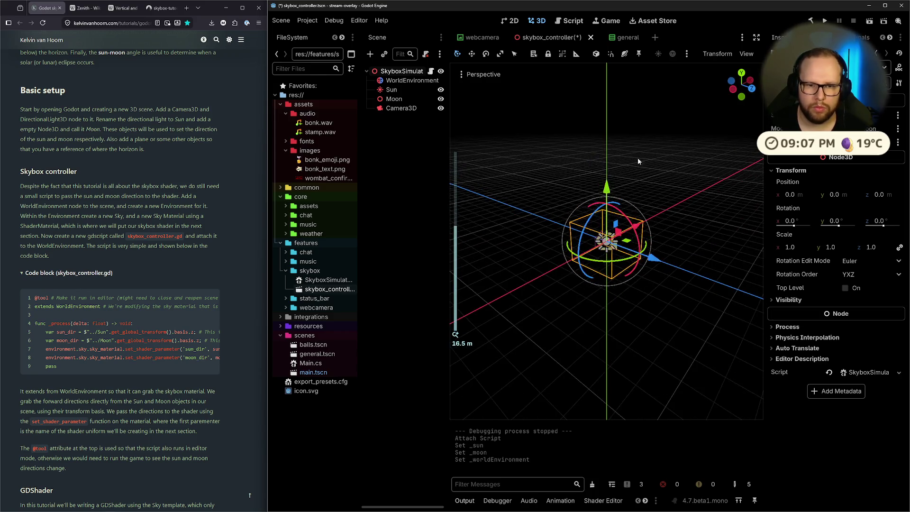
{"action": "left_click", "coordinate": [393, 90]}
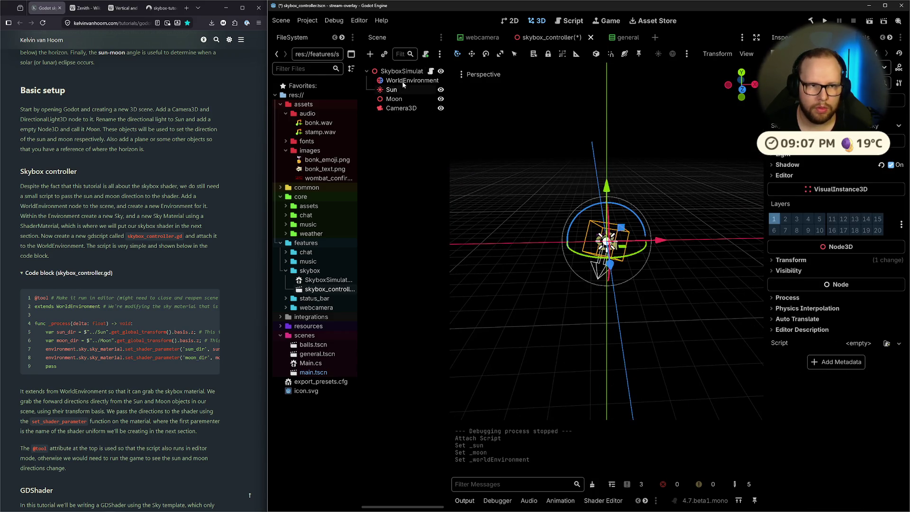
{"action": "left_click", "coordinate": [408, 80]}
{"action": "scroll", "coordinate": [706, 169], "scroll_direction": "up", "scroll_amount": 10}
{"action": "mouse_move", "coordinate": [707, 172]}
{"action": "left_mouse_down"}
{"action": "mouse_move", "coordinate": [698, 215]}
{"action": "mouse_move", "coordinate": [602, 209]}
{"action": "left_mouse_up"}
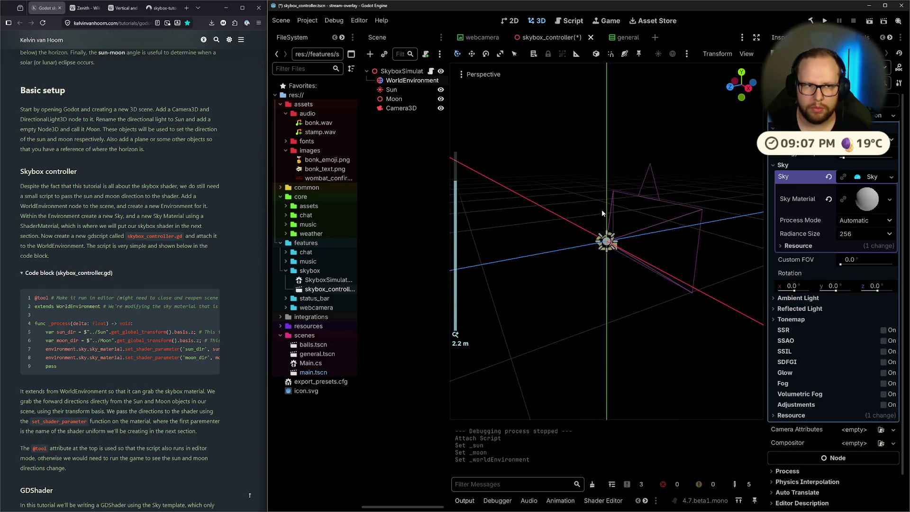
Step: Read the tutorial's Skybox controller section on adding a WorldEnvironment and creating a new Sky
{"action": "left_click", "coordinate": [601, 213]}
{"action": "mouse_move", "coordinate": [16, 188]}
{"action": "left_mouse_down"}
{"action": "mouse_move", "coordinate": [204, 187]}
{"action": "mouse_move", "coordinate": [162, 195]}
{"action": "left_mouse_up"}
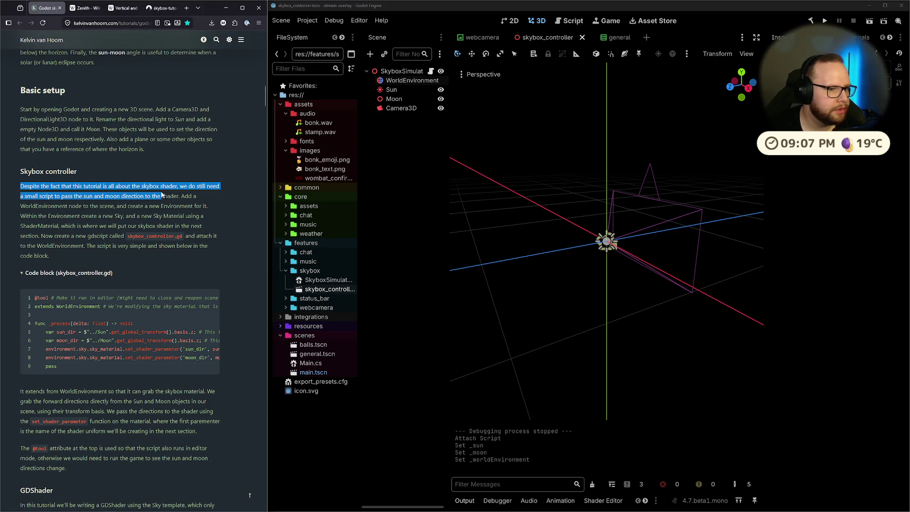
{"action": "left_click", "coordinate": [182, 205]}
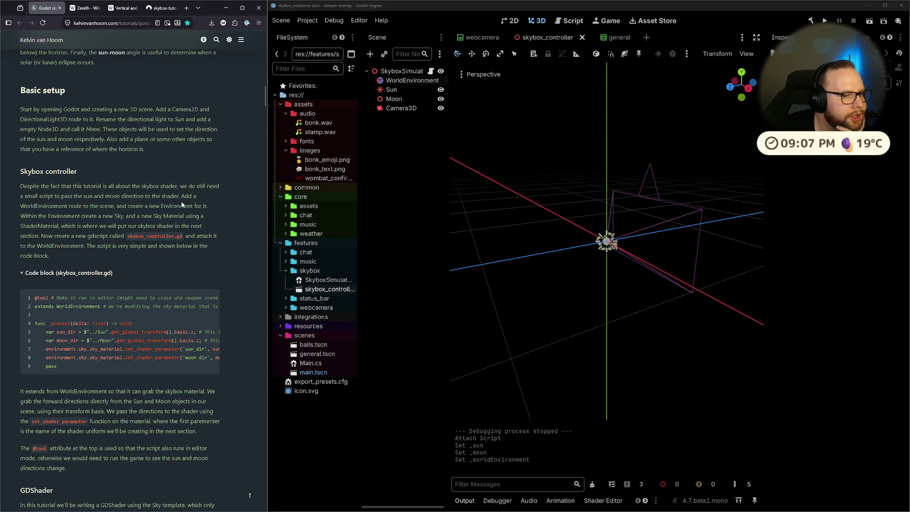
{"action": "left_click_drag", "start_coordinate": [30, 207], "coordinate": [189, 214]}
{"action": "left_click", "coordinate": [190, 214]}
{"action": "mouse_move", "coordinate": [23, 222]}
{"action": "left_mouse_down"}
{"action": "mouse_move", "coordinate": [205, 216]}
{"action": "mouse_move", "coordinate": [38, 236]}
{"action": "mouse_move", "coordinate": [209, 235]}
{"action": "left_mouse_up"}
{"action": "left_click", "coordinate": [216, 236]}
{"action": "left_click_drag", "start_coordinate": [26, 247], "coordinate": [151, 246]}
{"action": "left_click", "coordinate": [151, 246]}
{"action": "scroll", "coordinate": [86, 305], "scroll_direction": "down", "scroll_amount": 2}
{"action": "mouse_move", "coordinate": [87, 299]}
{"action": "left_mouse_down"}
{"action": "mouse_move", "coordinate": [175, 297]}
{"action": "mouse_move", "coordinate": [64, 298]}
{"action": "mouse_move", "coordinate": [163, 289]}
{"action": "mouse_move", "coordinate": [70, 306]}
{"action": "left_mouse_up"}
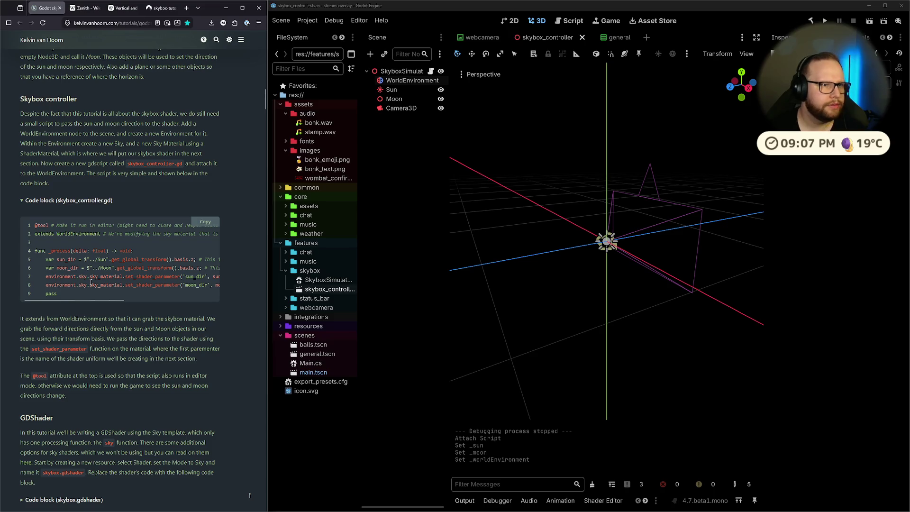
Step: In a new browser tab, search the web for Godot shader transform references
{"action": "left_click", "coordinate": [187, 9]}
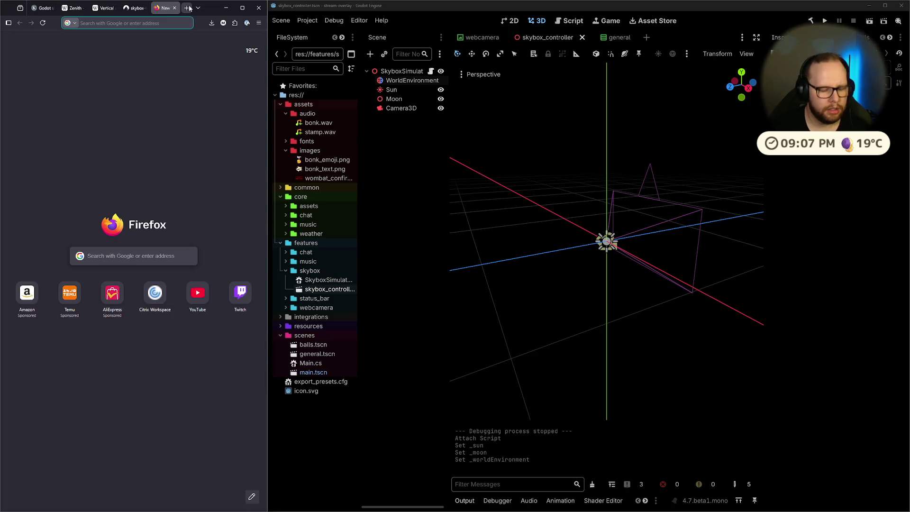
{"action": "type", "text": "godot"}
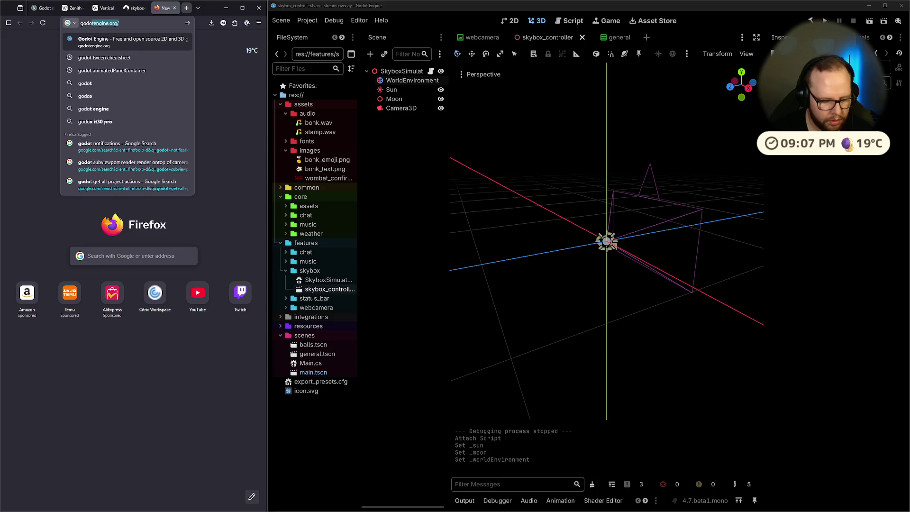
{"action": "type", "text": " shader pass"}
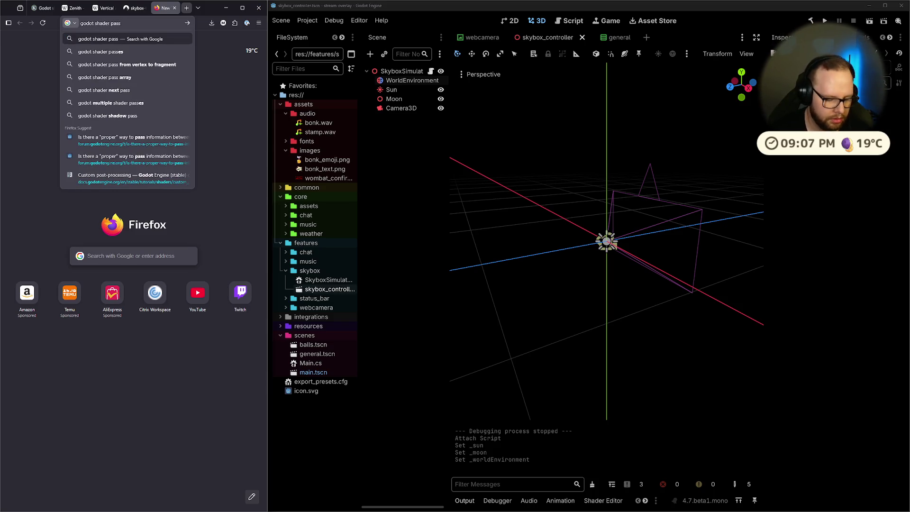
{"action": "type", "text": " transform refge"}
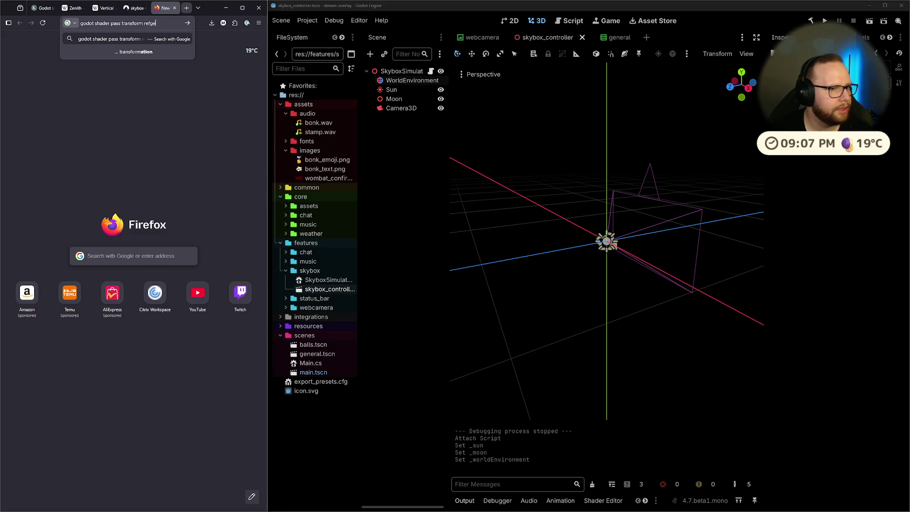
{"action": "key", "text": "BackSpace"}
{"action": "key", "text": "BackSpace"}
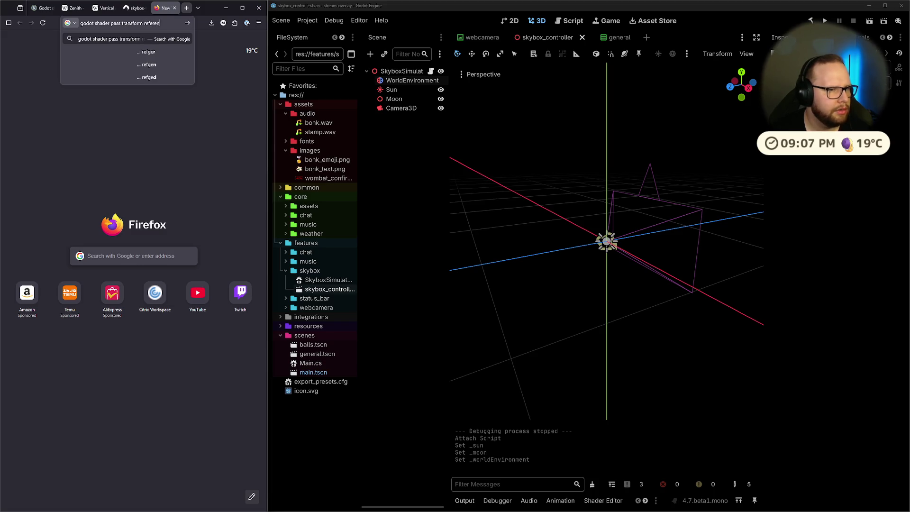
{"action": "type", "text": "ce"}
{"action": "key", "text": "Return"}
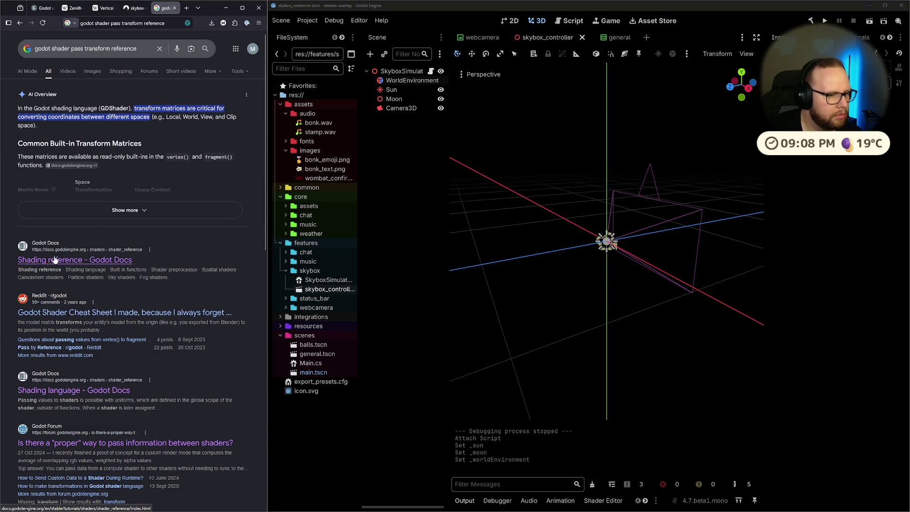
Step: Open the Godot Shader Cheat Sheet post and zoom into its transformation, world-space and view-space diagrams
{"action": "scroll", "coordinate": [55, 260], "scroll_direction": "down", "scroll_amount": 2}
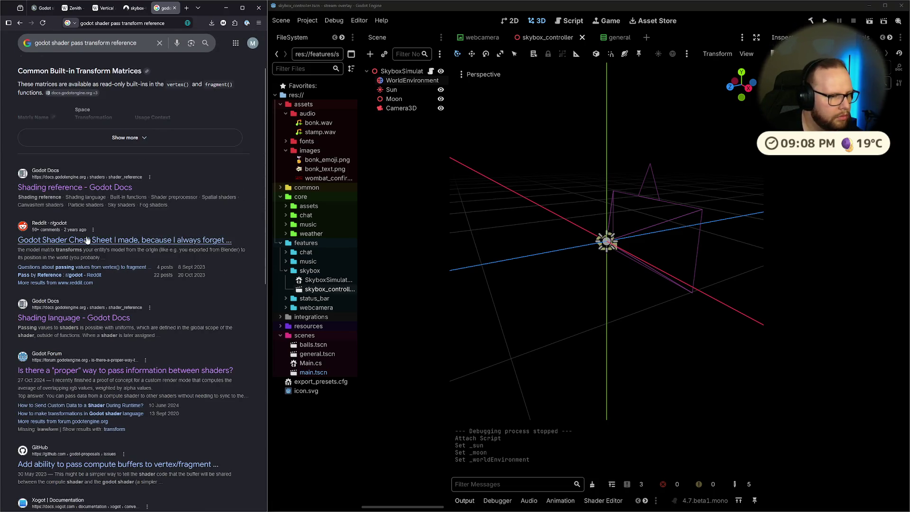
{"action": "left_click", "coordinate": [134, 240]}
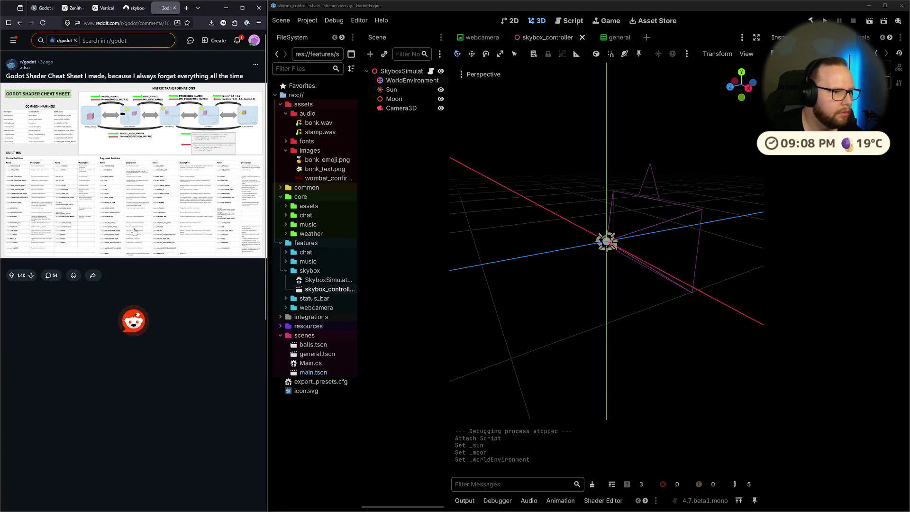
{"action": "left_click", "coordinate": [124, 205]}
{"action": "left_click", "coordinate": [101, 217]}
{"action": "left_click", "coordinate": [101, 218]}
{"action": "left_click", "coordinate": [236, 216]}
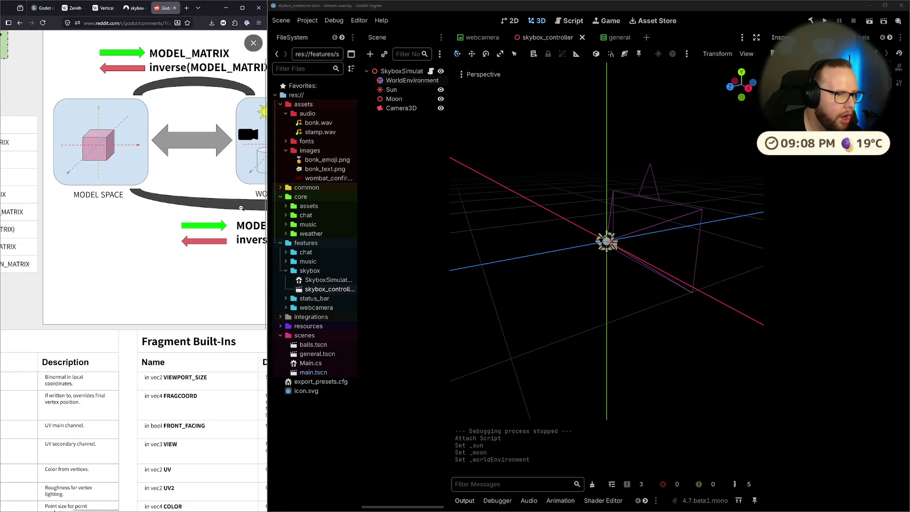
{"action": "left_click", "coordinate": [237, 216]}
{"action": "left_click", "coordinate": [133, 213]}
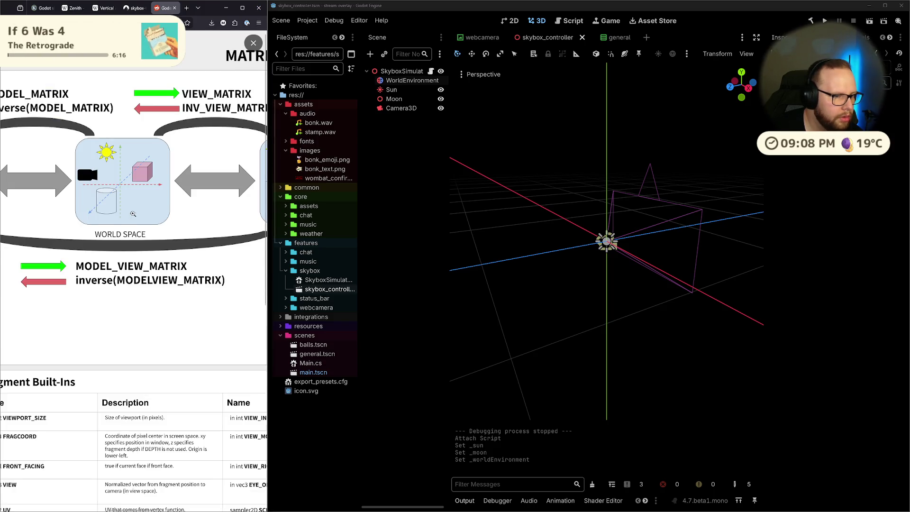
{"action": "left_click", "coordinate": [133, 214]}
{"action": "left_click", "coordinate": [171, 214]}
{"action": "left_click", "coordinate": [214, 213]}
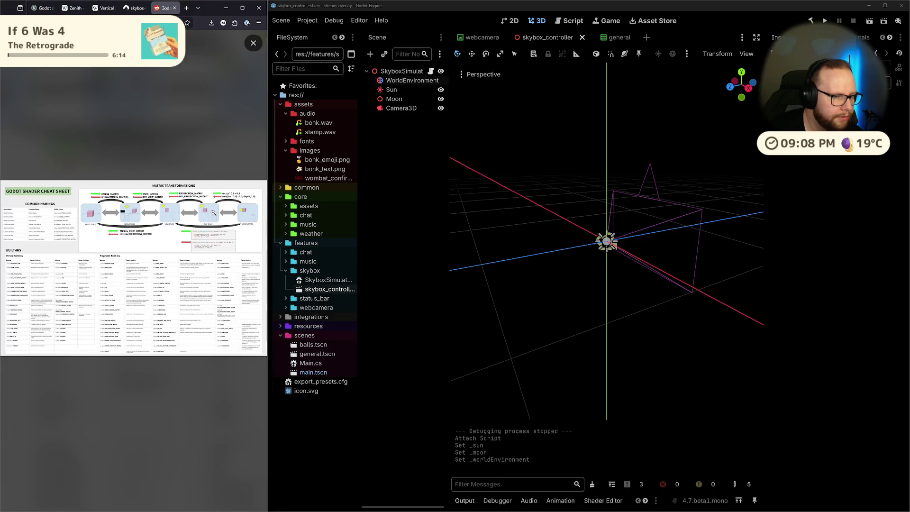
Step: Zoom into the cheat sheet's Common Namings and Built-ins tables, including Fragment Built-ins
{"action": "left_click", "coordinate": [21, 232]}
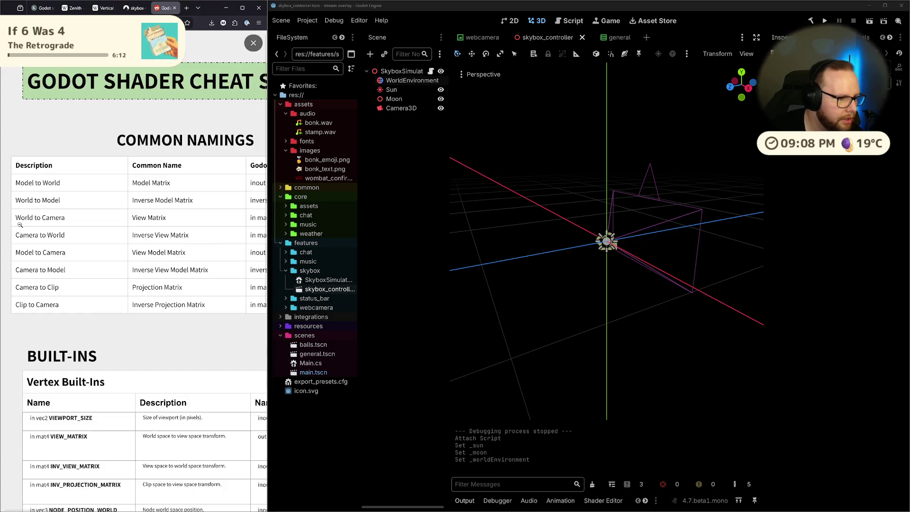
{"action": "left_click", "coordinate": [202, 214]}
{"action": "left_click", "coordinate": [11, 290]}
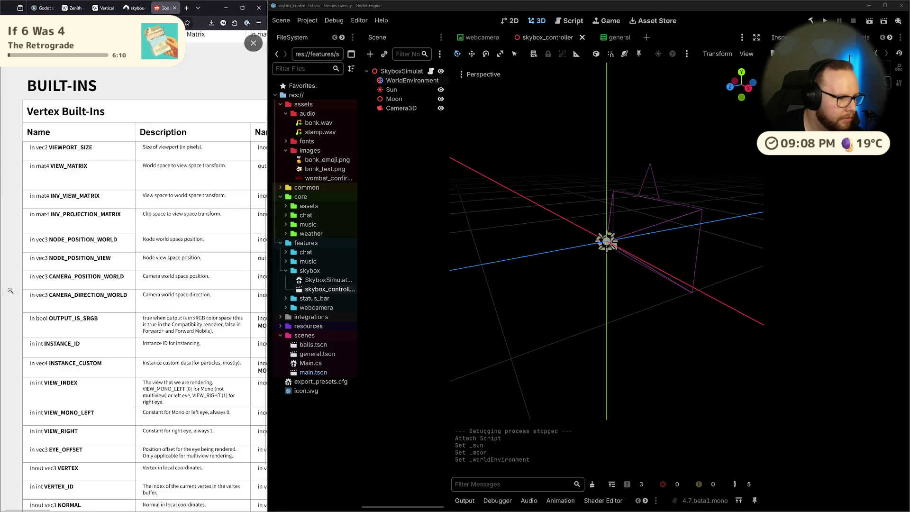
{"action": "scroll", "coordinate": [25, 284], "scroll_direction": "down", "scroll_amount": 2}
{"action": "left_click", "coordinate": [166, 268]}
{"action": "left_click", "coordinate": [126, 300]}
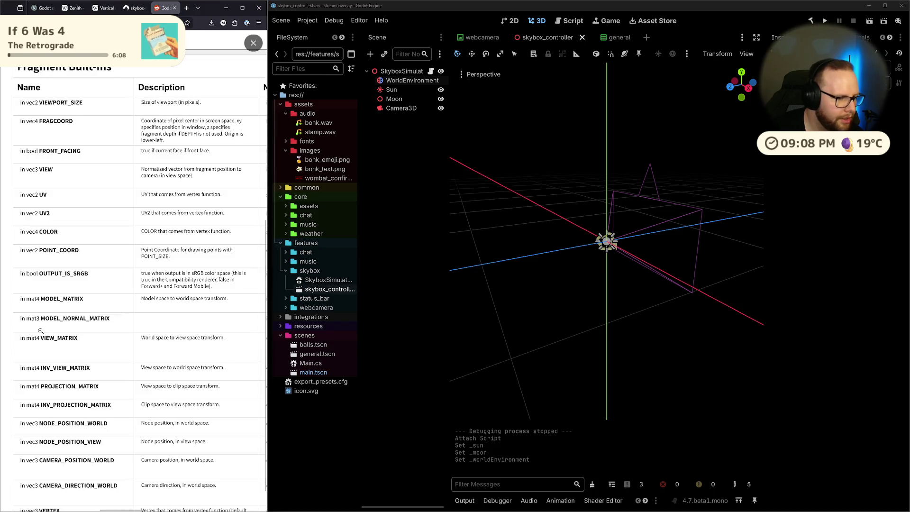
{"action": "scroll", "coordinate": [68, 354], "scroll_direction": "down", "scroll_amount": 1}
{"action": "left_click", "coordinate": [84, 345]}
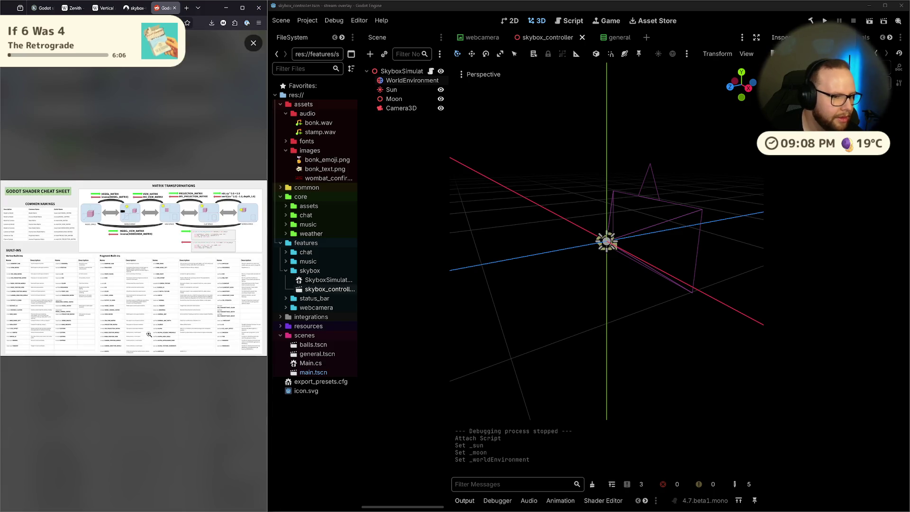
Step: Return to the Godot skybox tutorial tab and highlight lines 5–6 with the sun and moon directions
{"action": "left_click", "coordinate": [104, 8]}
{"action": "left_click", "coordinate": [122, 8]}
{"action": "left_click", "coordinate": [41, 8]}
{"action": "left_click_drag", "start_coordinate": [46, 259], "coordinate": [86, 267]}
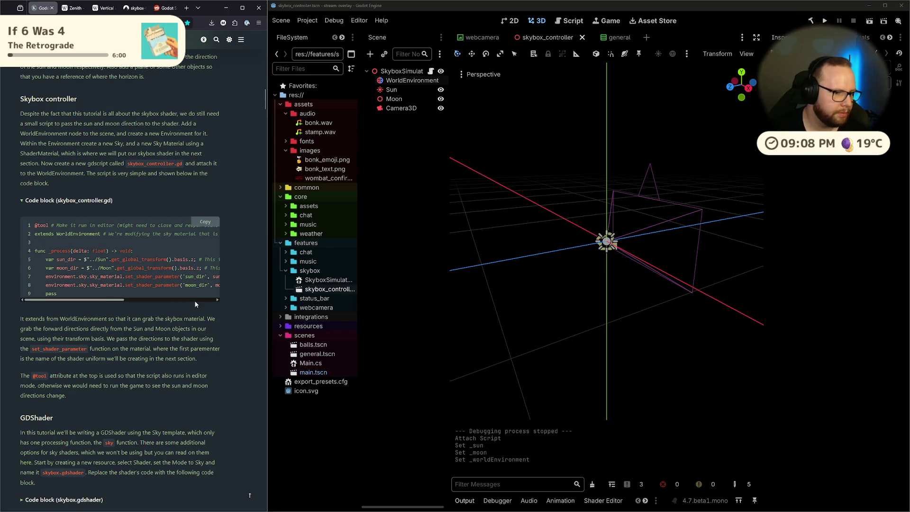
Step: Add a public override _Process(double delta) method, remove its base call, and begin 'var sunDirection ='
{"action": "key", "text": "ctrl+super+Right"}
{"action": "key", "text": "ctrl+super+Left"}
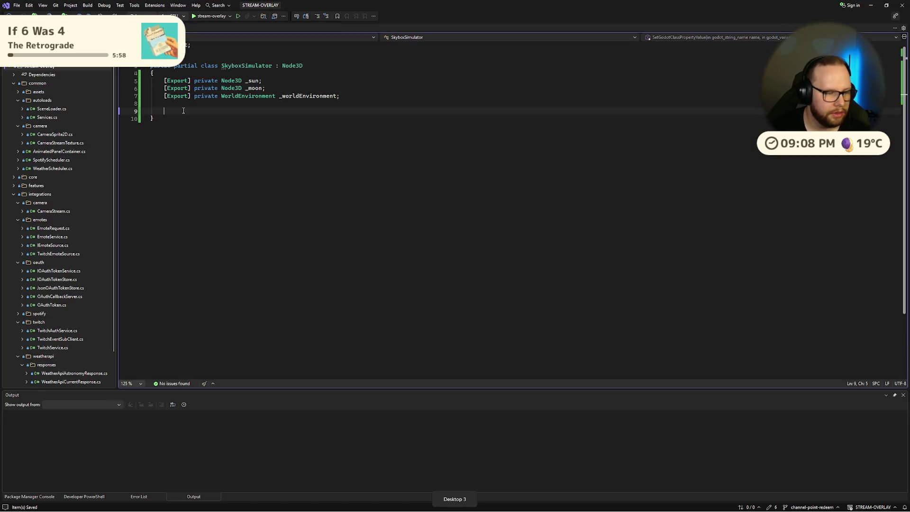
{"action": "type", "text": "Func"}
{"action": "key", "text": "BackSpace"}
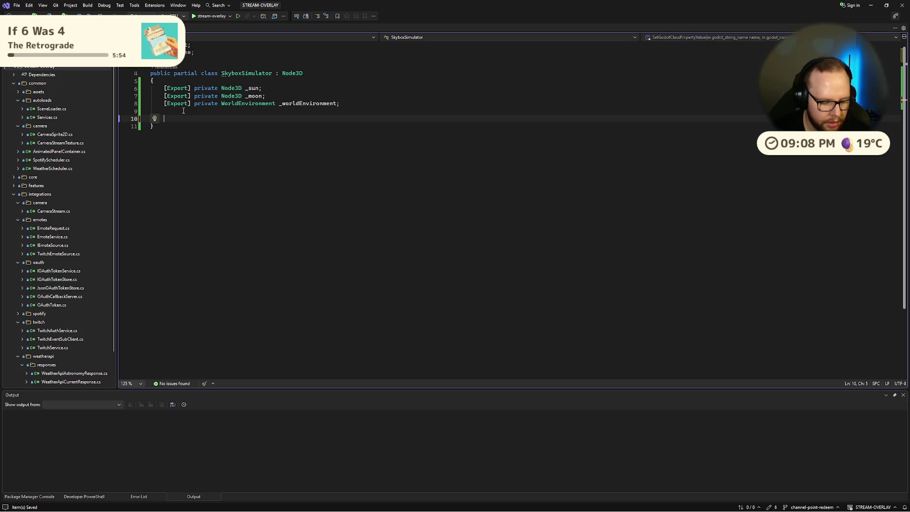
{"action": "type", "text": "private "}
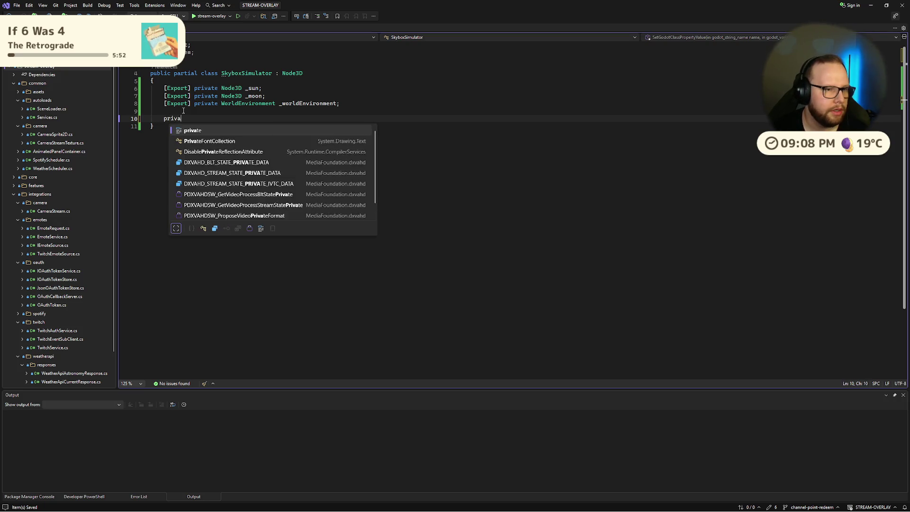
{"action": "type", "text": "public over"}
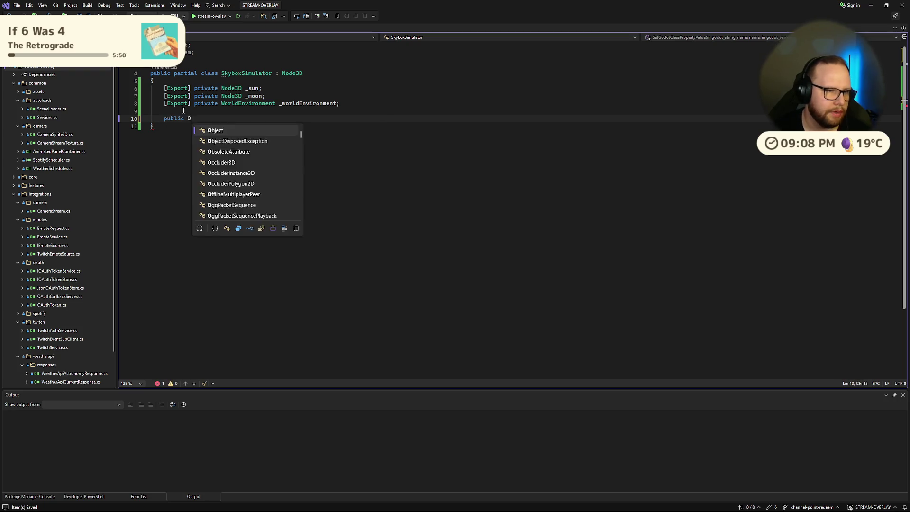
{"action": "type", "text": "ride void _Re"}
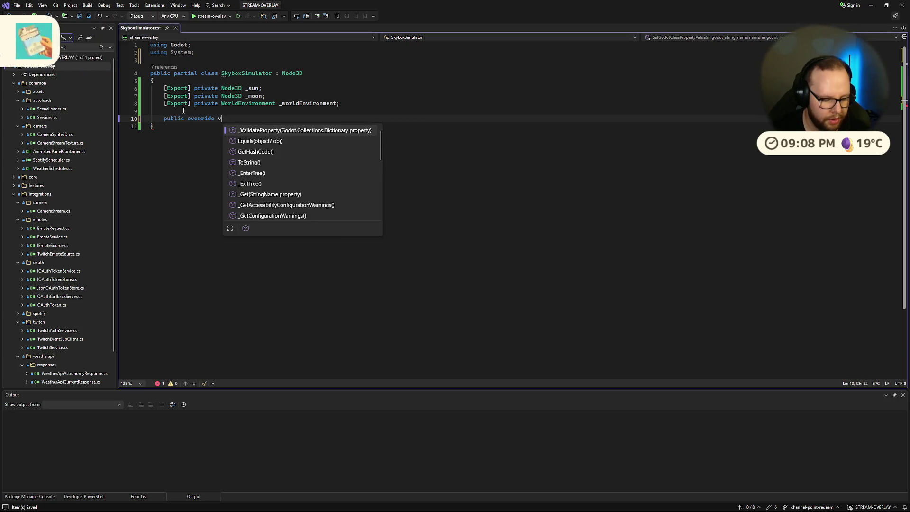
{"action": "key", "text": "BackSpace"}
{"action": "type", "text": "Pr"}
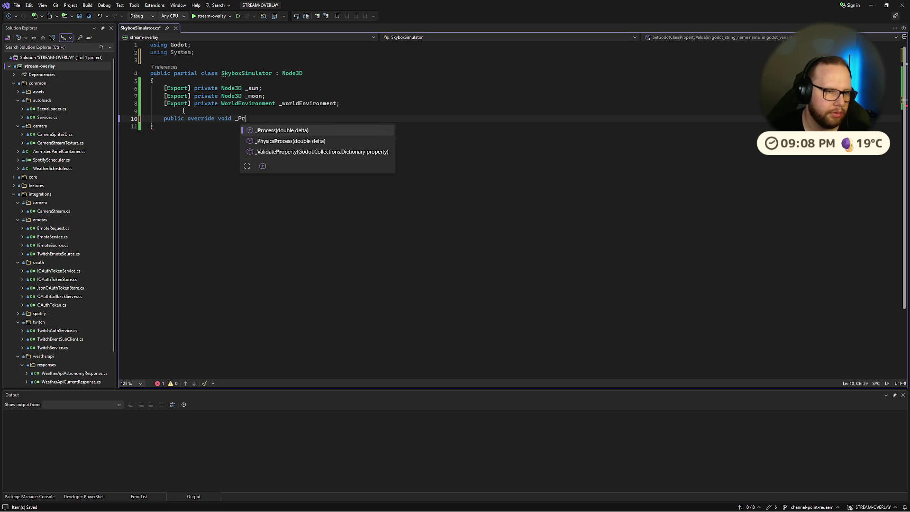
{"action": "key", "text": "Tab"}
{"action": "key", "text": "BackSpace"}
{"action": "type", "text": "var sun"}
{"action": "type", "text": "Doir"}
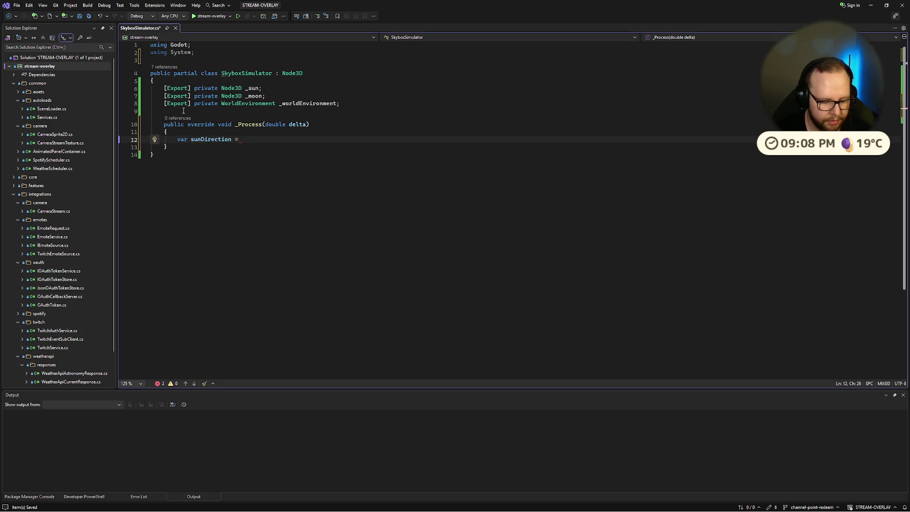
{"action": "key", "text": "ctrl+super+Right"}
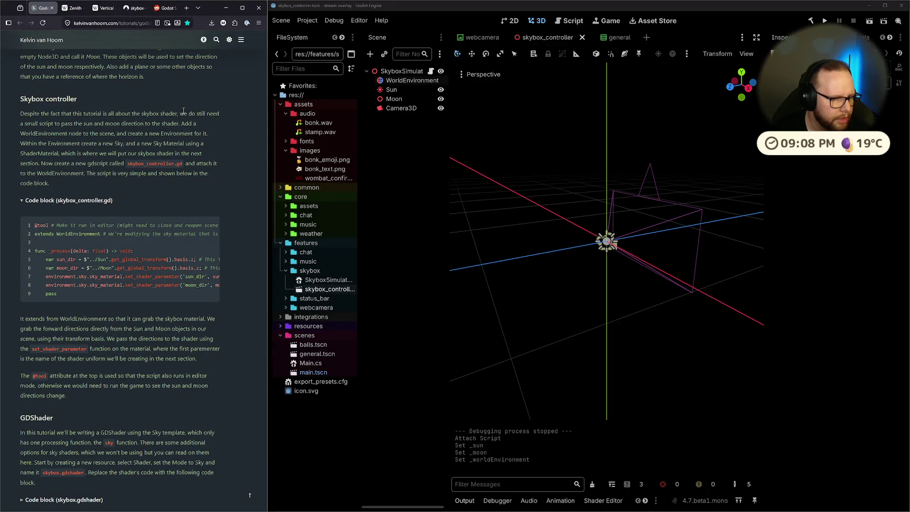
Step: Read the full sun and moon forward-direction lines in the tutorial, then start assigning sunDirection from _sun
{"action": "mouse_move", "coordinate": [113, 303]}
{"action": "left_click_drag", "start_coordinate": [103, 299], "coordinate": [202, 307]}
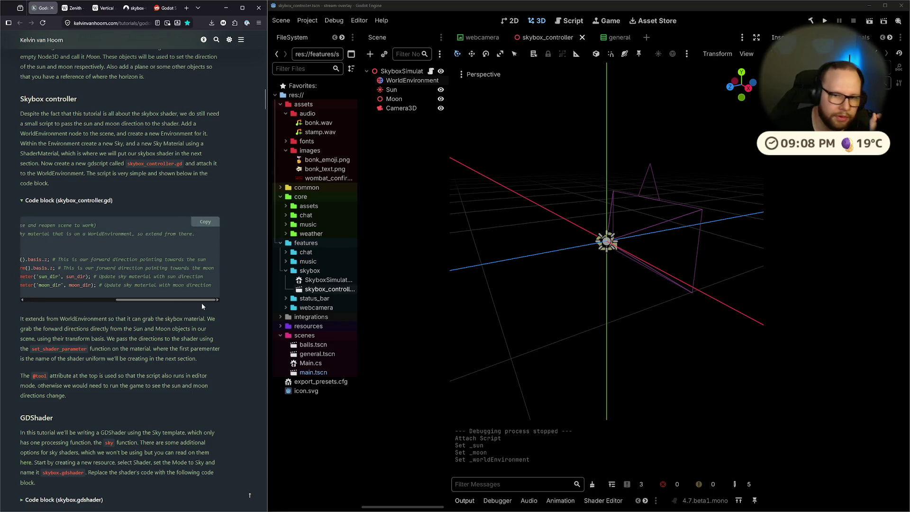
{"action": "left_click_drag", "start_coordinate": [626, 265], "coordinate": [581, 263]}
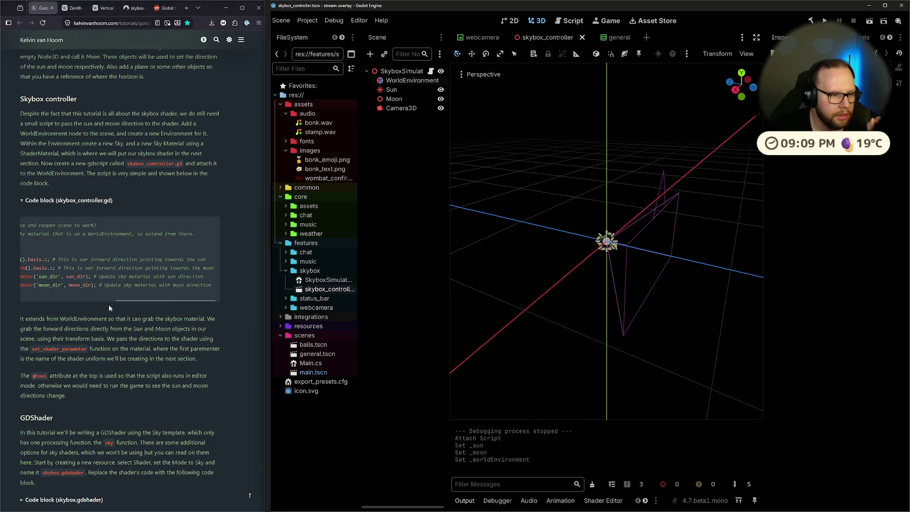
{"action": "mouse_move", "coordinate": [155, 297]}
{"action": "left_mouse_down"}
{"action": "mouse_move", "coordinate": [52, 303]}
{"action": "mouse_move", "coordinate": [101, 296]}
{"action": "left_mouse_up"}
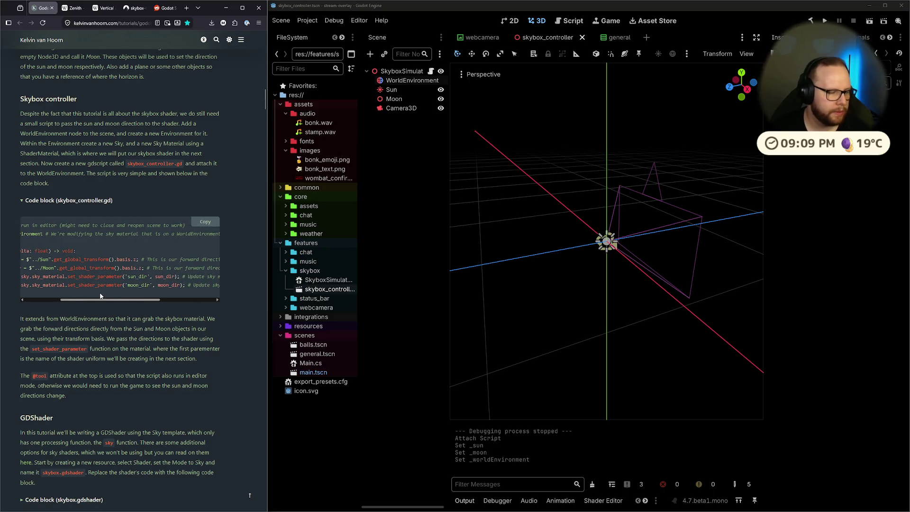
{"action": "key", "text": "ctrl+super+Right"}
{"action": "type", "text": "_sun."}
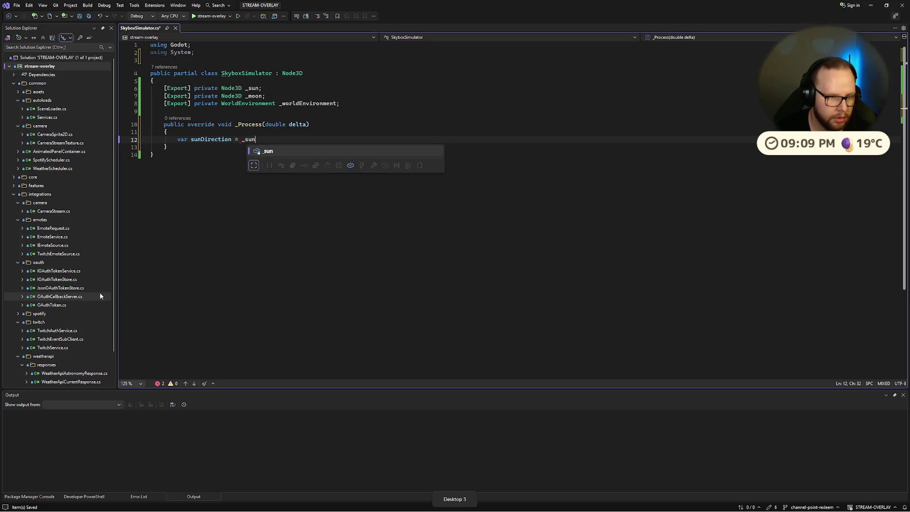
Step: Set sunDirection to _sun.GlobalTransform.Basis.Z and moonDirection to _moon.GlobalTransform.Basis.Z
{"action": "type", "text": "Global"}
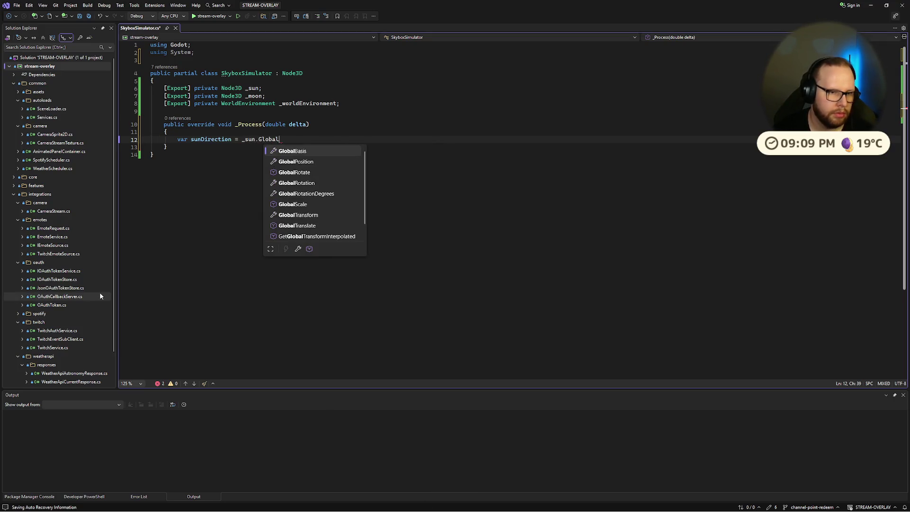
{"action": "type", "text": "T.B.Z;"}
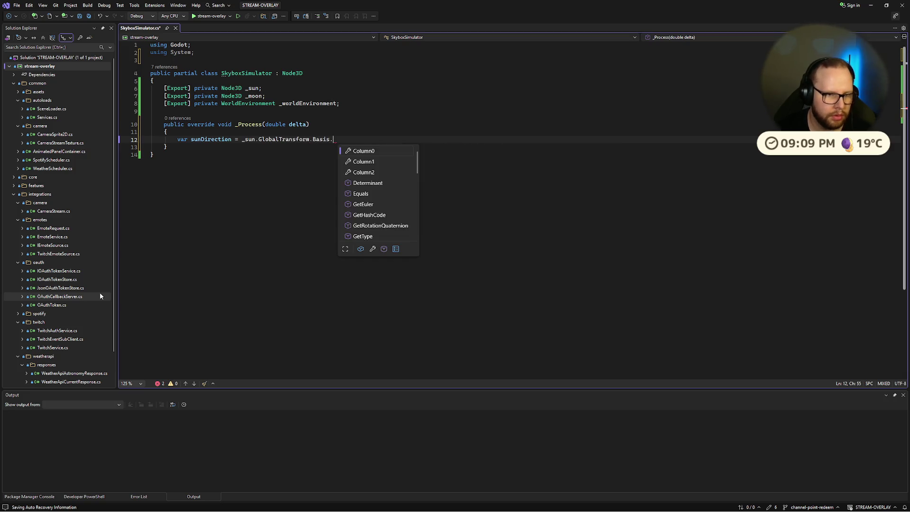
{"action": "key", "text": "Return"}
{"action": "type", "text": "var moonDir"}
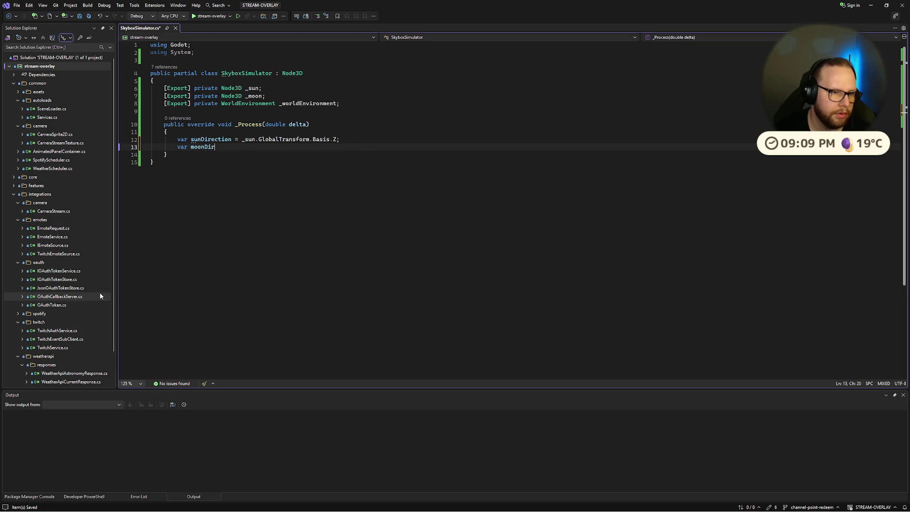
{"action": "key", "text": "BackSpace"}
{"action": "key", "text": "BackSpace"}
{"action": "type", "text": "_moon.G"}
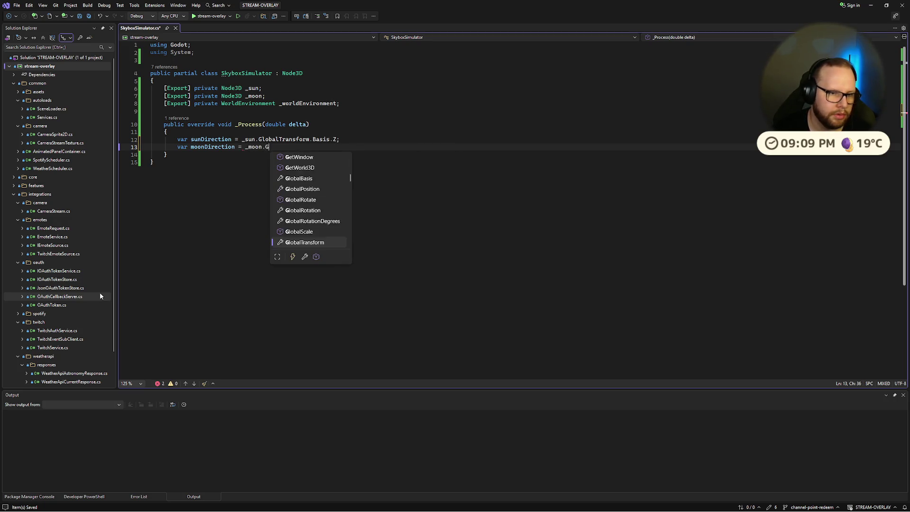
{"action": "type", "text": "."}
{"action": "key", "text": "Tab"}
{"action": "key", "text": "Tab"}
{"action": "key", "text": "Return"}
{"action": "key", "text": "Return"}
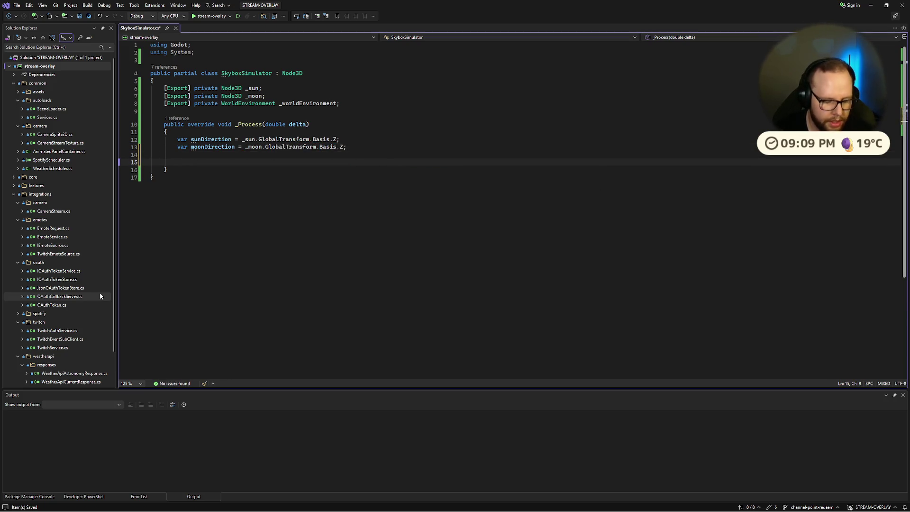
Step: Begin a '_worldEnvironment.' member access on the next line of _Process
{"action": "type", "text": "_wor"}
{"action": "key", "text": "Tab"}
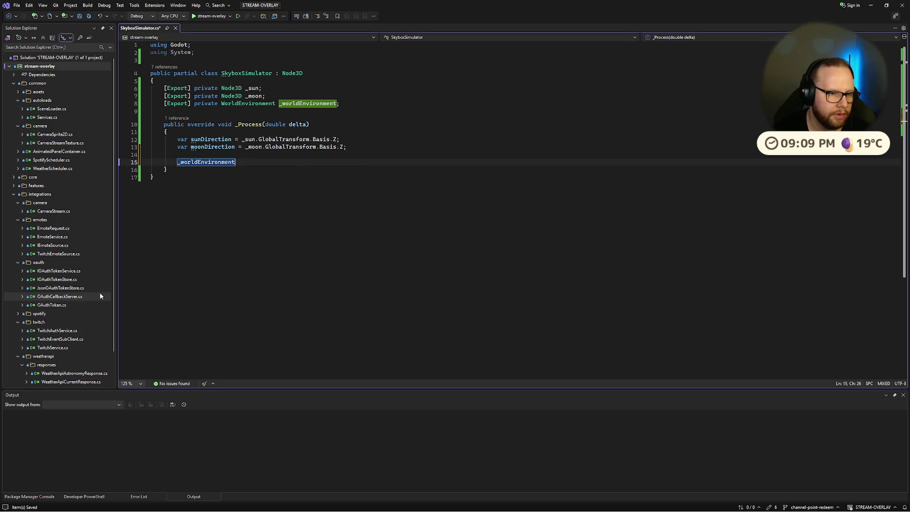
{"action": "key", "text": "ctrl+super+Right"}
{"action": "key", "text": "ctrl+super+Left"}
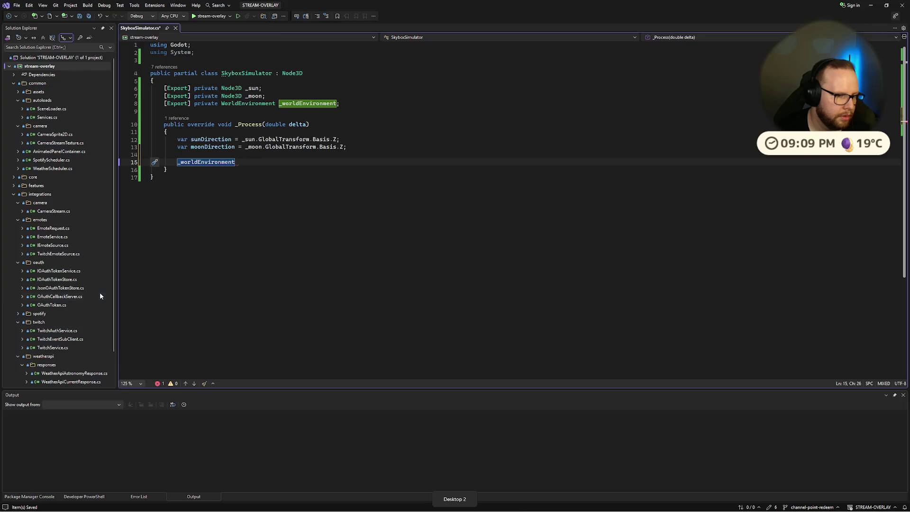
{"action": "key", "text": "ctrl+super+Right"}
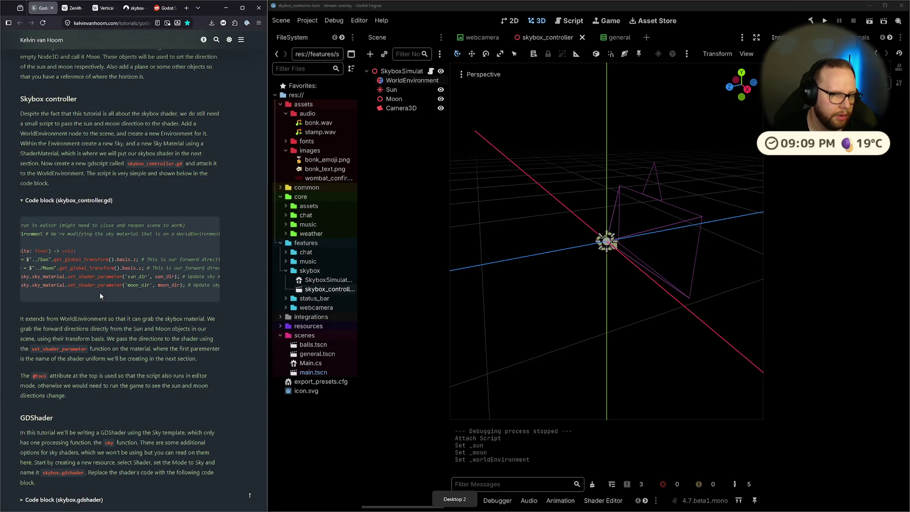
{"action": "key", "text": "ctrl+super+Right"}
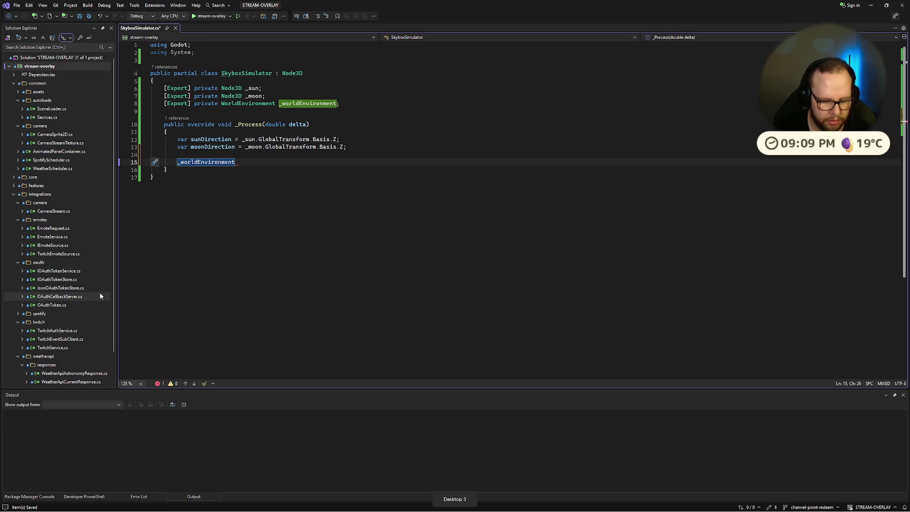
{"action": "type", "text": "."}
{"action": "key", "text": "Escape"}
Step: Browse the _worldEnvironment member list, including the Set… members, for a way to set shader parameters
{"action": "key", "text": "ctrl+space"}
{"action": "key", "text": "Up"}
{"action": "key", "text": "Up"}
{"action": "key", "text": "Up"}
{"action": "key", "text": "Up"}
{"action": "key", "text": "Up"}
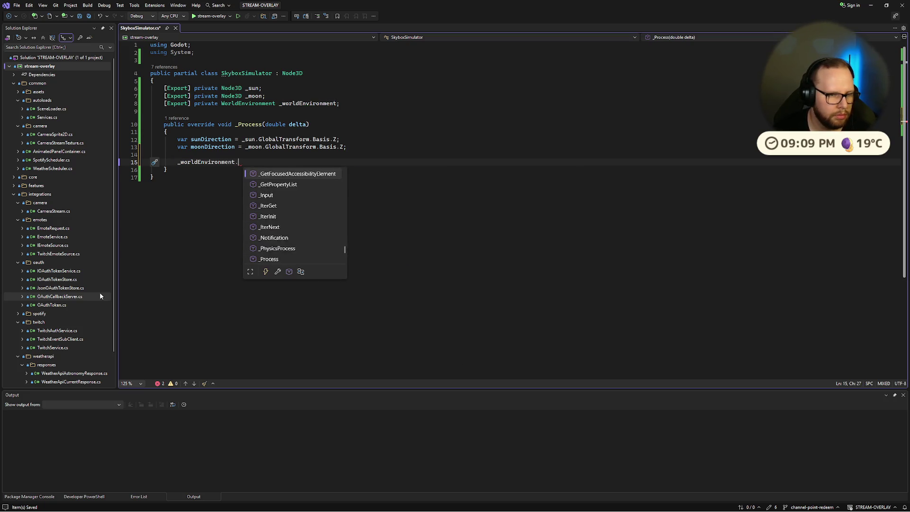
{"action": "key", "text": "Up"}
{"action": "key", "text": "Up"}
{"action": "key", "text": "Up"}
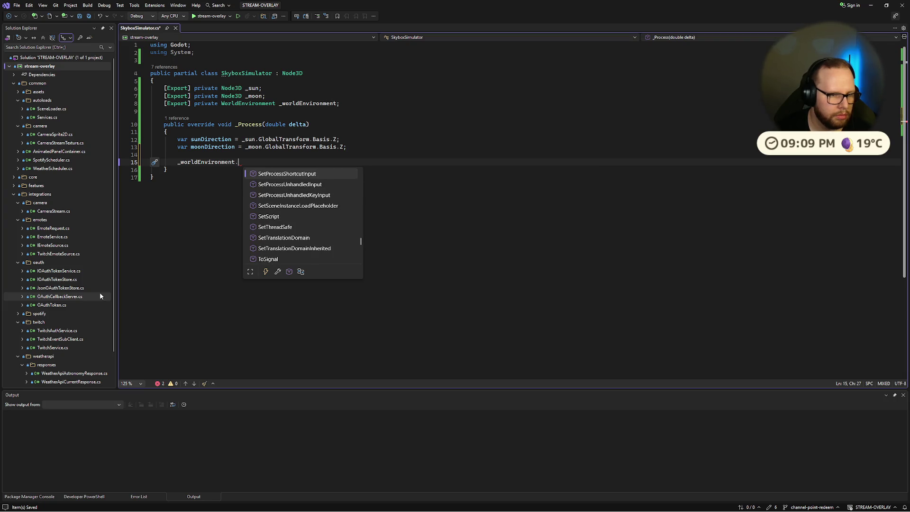
{"action": "key", "text": "Up"}
{"action": "key", "text": "Up"}
{"action": "key", "text": "Up"}
{"action": "key", "text": "Down"}
{"action": "key", "text": "Down"}
{"action": "key", "text": "Down"}
{"action": "key", "text": "Down"}
{"action": "key", "text": "Down"}
{"action": "key", "text": "Down"}
{"action": "key", "text": "Up"}
{"action": "key", "text": "Up"}
{"action": "key", "text": "Up"}
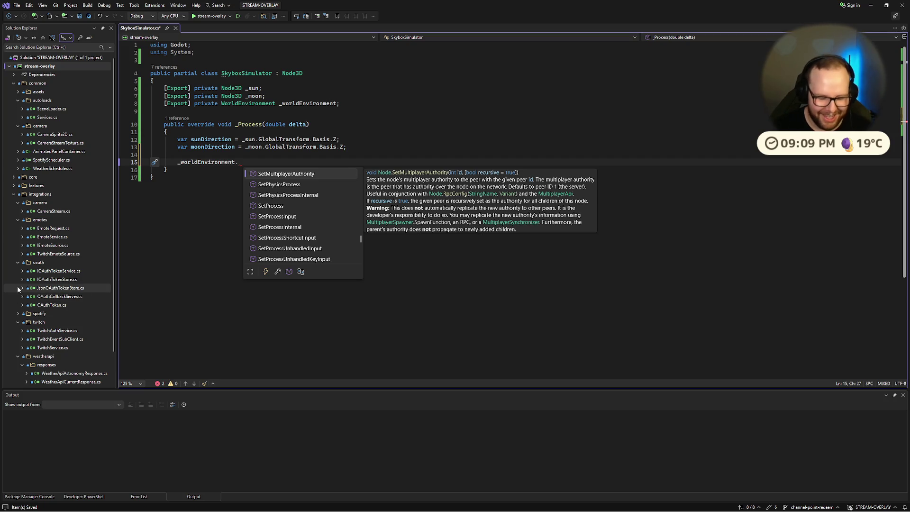
{"action": "key", "text": "Up"}
{"action": "key", "text": "Up"}
{"action": "key", "text": "Up"}
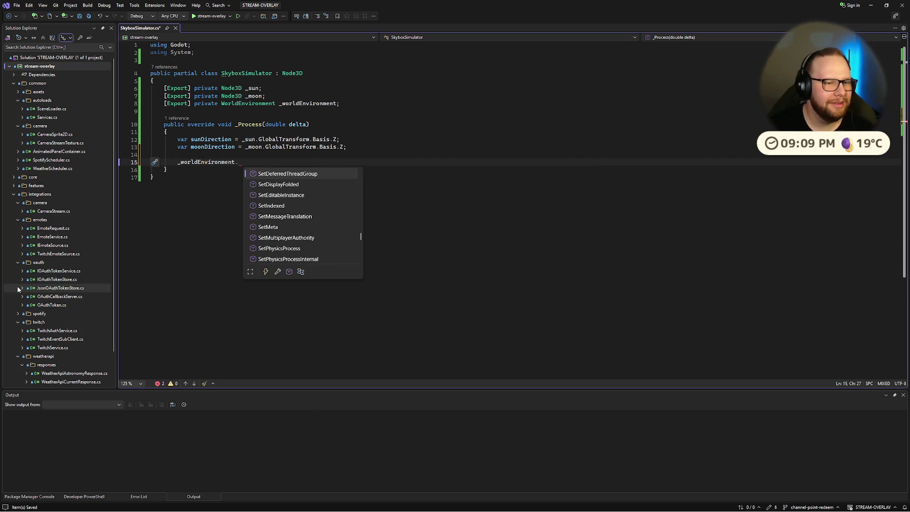
{"action": "key", "text": "Up"}
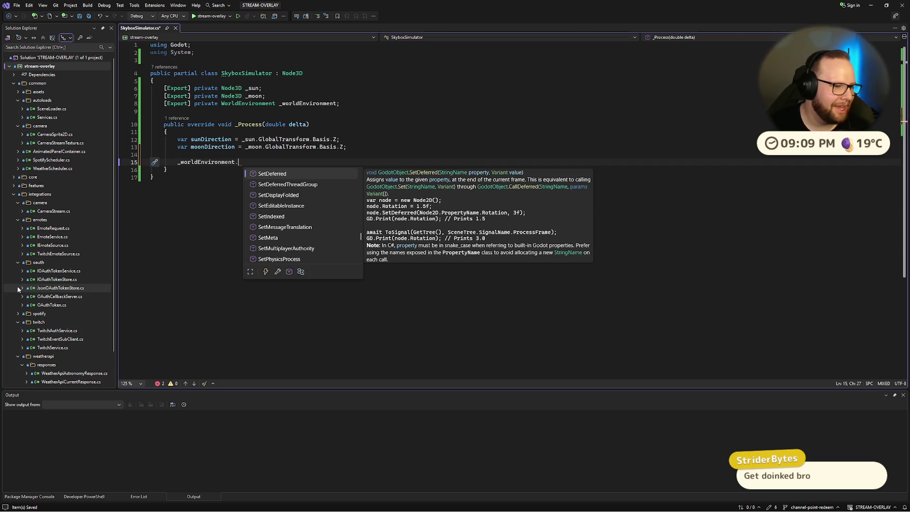
{"action": "key", "text": "Up"}
{"action": "key", "text": "Up"}
{"action": "key", "text": "Up"}
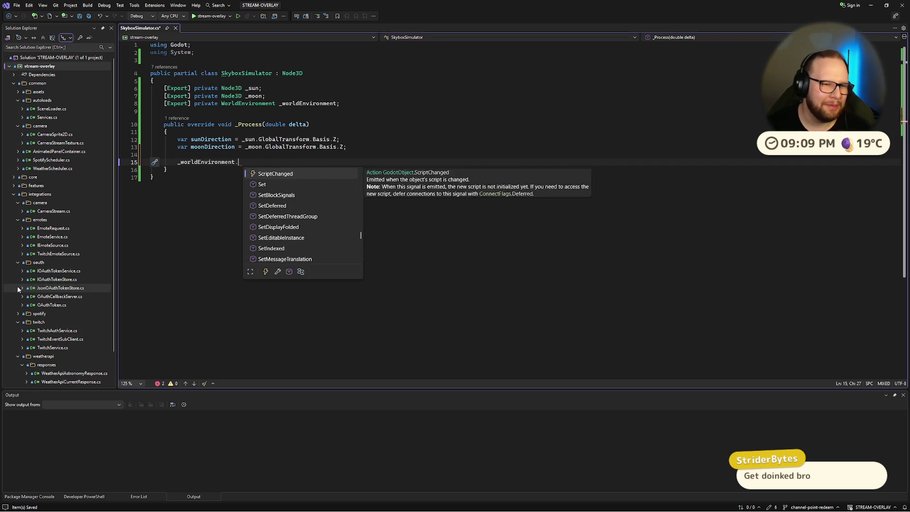
{"action": "key", "text": "Up"}
{"action": "key", "text": "Up"}
{"action": "key", "text": "Up"}
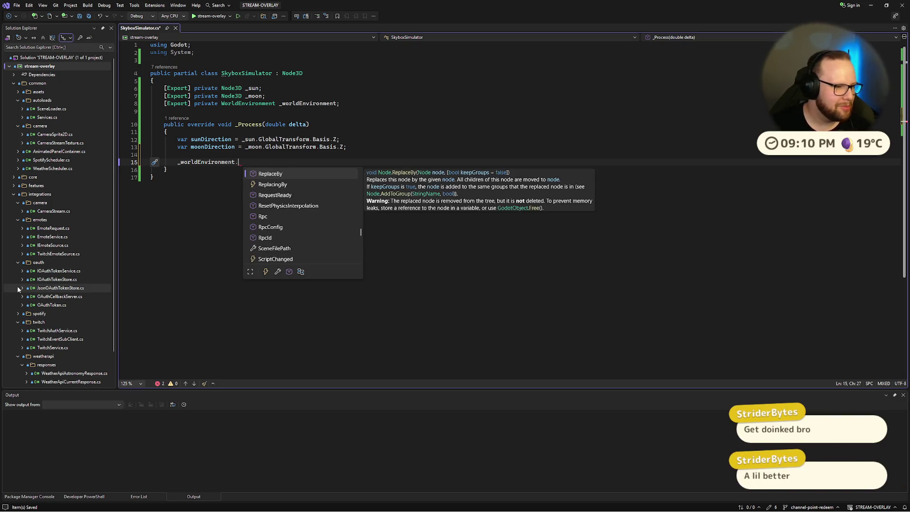
{"action": "key", "text": "Up"}
{"action": "key", "text": "Up"}
{"action": "key", "text": "Up"}
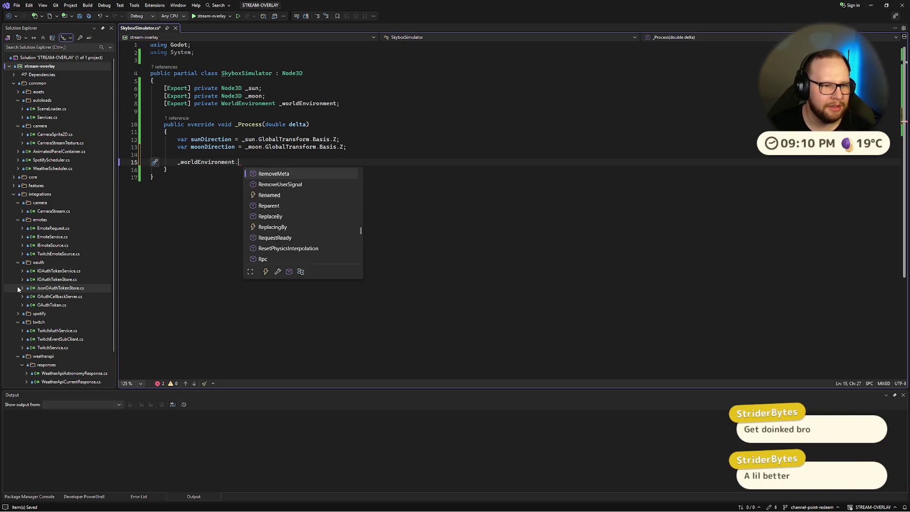
{"action": "key", "text": "Up"}
{"action": "key", "text": "Up"}
{"action": "key", "text": "Up"}
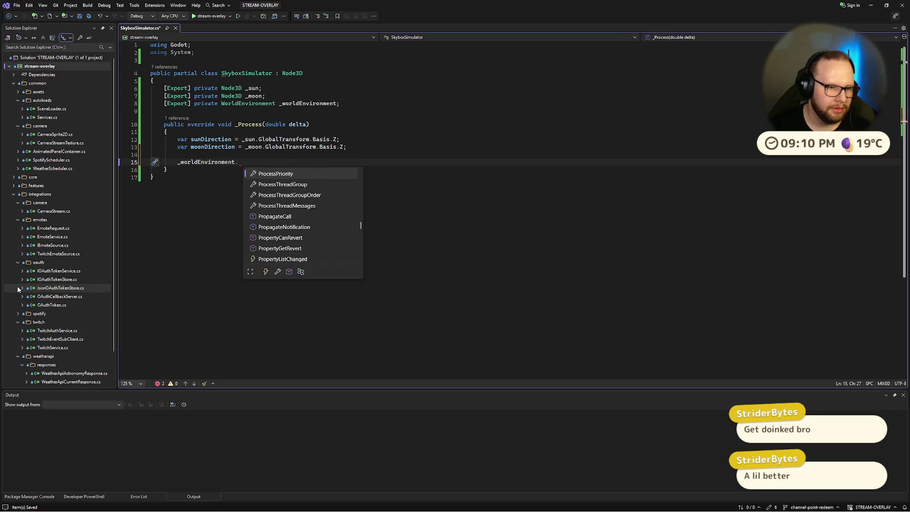
{"action": "key", "text": "Up"}
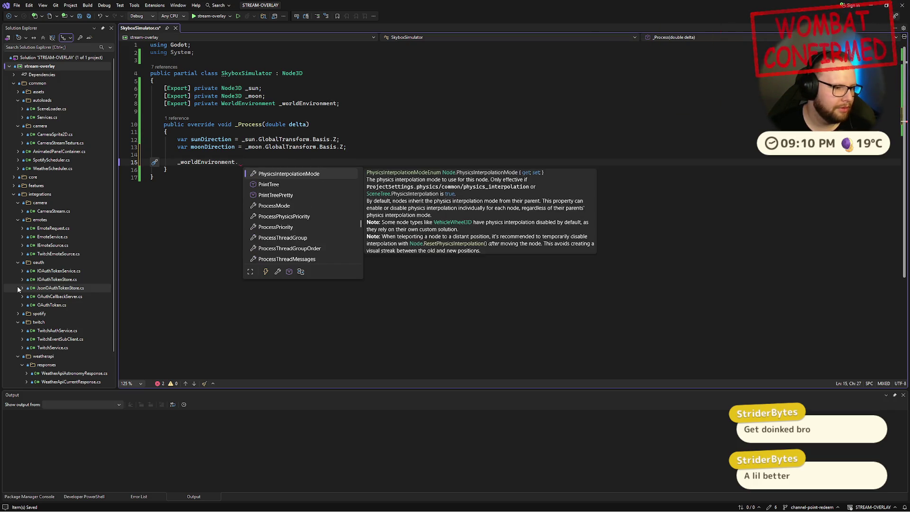
{"action": "key", "text": "Up"}
{"action": "key", "text": "Up"}
{"action": "key", "text": "Up"}
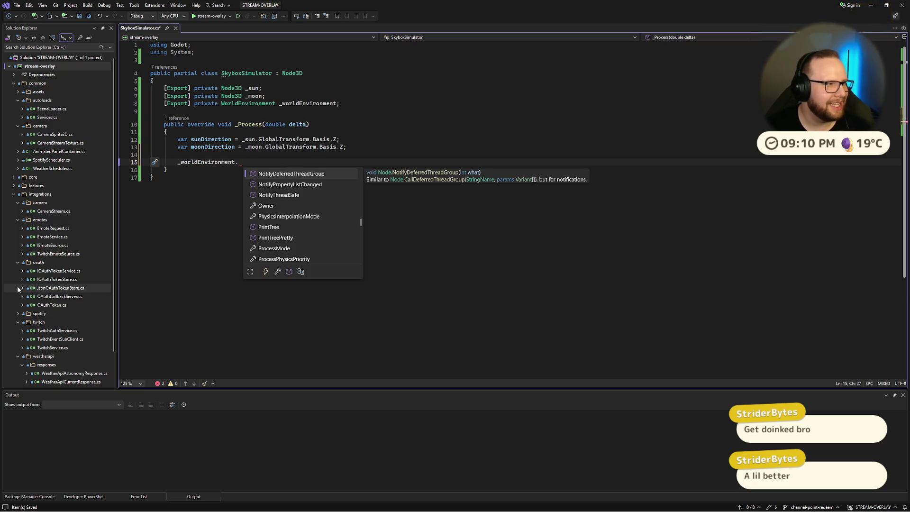
{"action": "key", "text": "Up"}
{"action": "key", "text": "Up"}
{"action": "key", "text": "Up"}
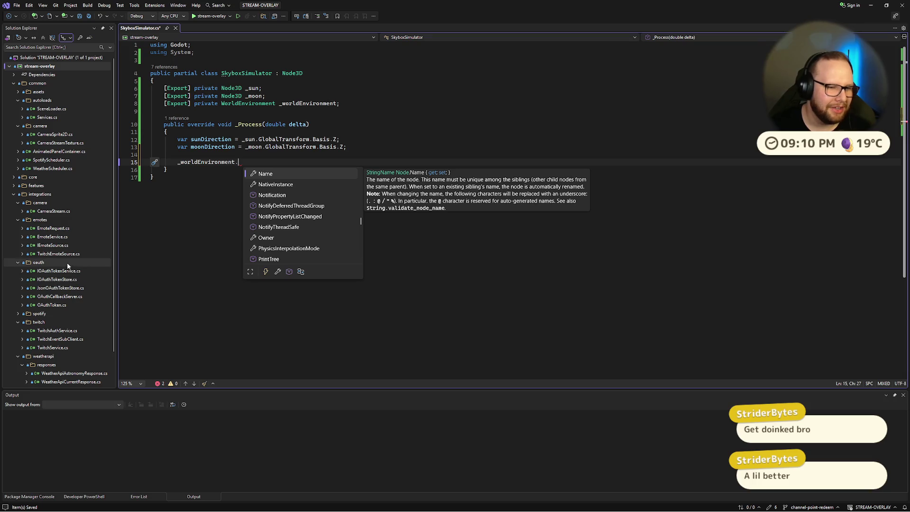
Step: Try a .Sky access after _worldEnvironment, then delete it, leaving a bare _worldEnvironment line
{"action": "type", "text": "Sky"}
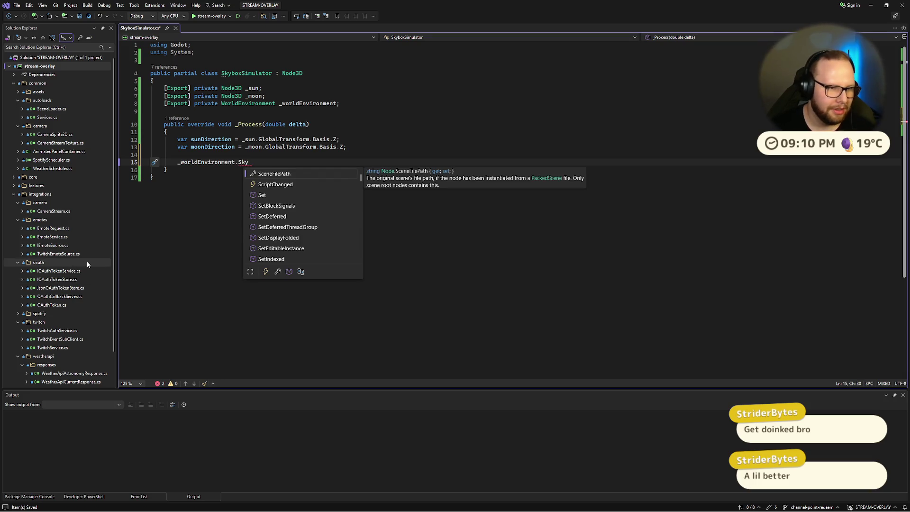
{"action": "key", "text": "Escape"}
{"action": "key", "text": "ctrl+super+Right"}
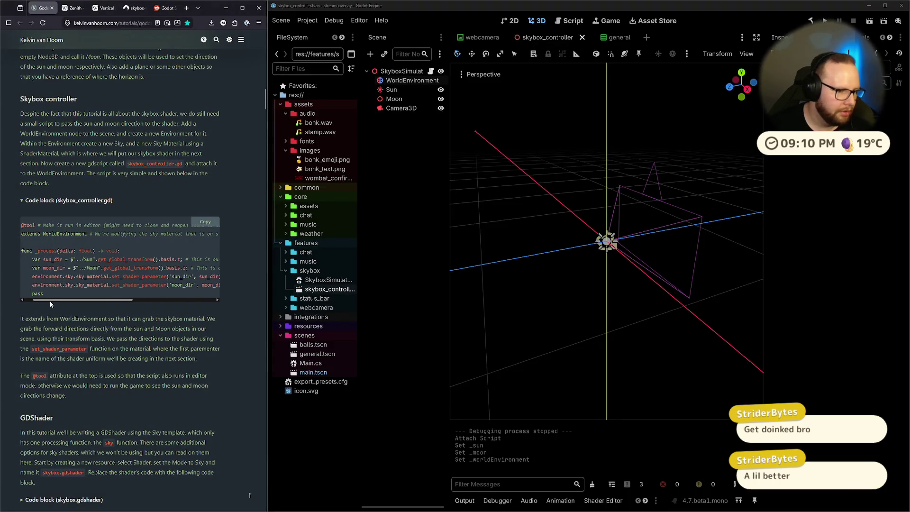
{"action": "key", "text": "ctrl+super+Right"}
{"action": "type", "text": "Sky"}
{"action": "key", "text": "Escape"}
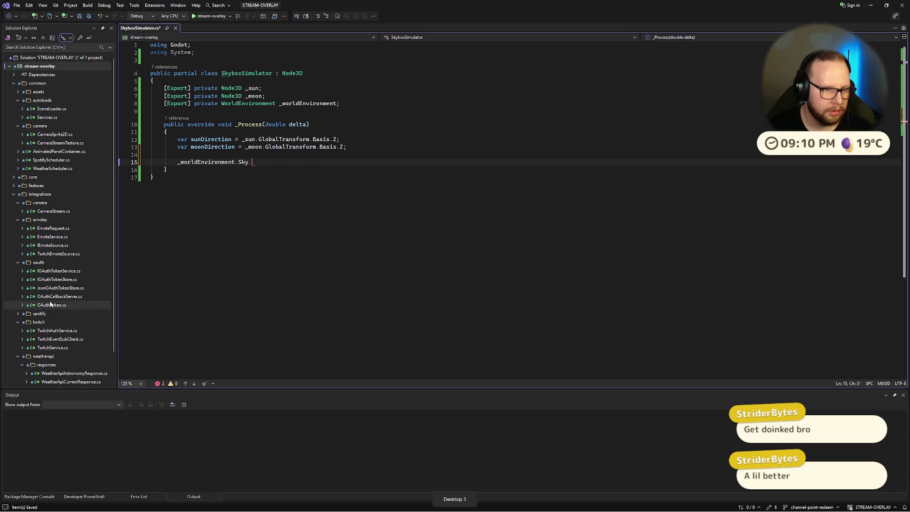
{"action": "key", "text": "BackSpace"}
{"action": "key", "text": "BackSpace"}
{"action": "key", "text": "BackSpace"}
{"action": "type", "text": "Sky"}
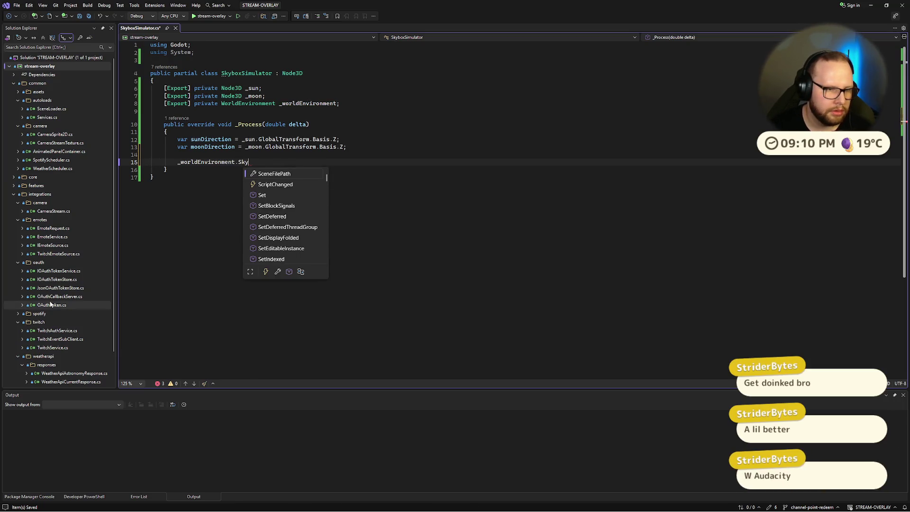
{"action": "key", "text": "BackSpace"}
{"action": "key", "text": "BackSpace"}
{"action": "key", "text": "BackSpace"}
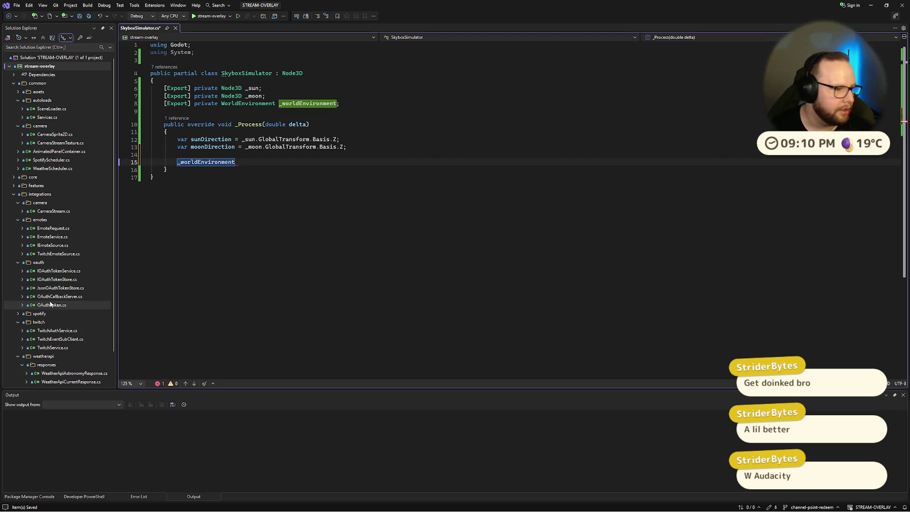
Step: Select the WorldEnvironment type on line 8 and return to the tutorial and Godot desktop
{"action": "left_click", "coordinate": [422, 133]}
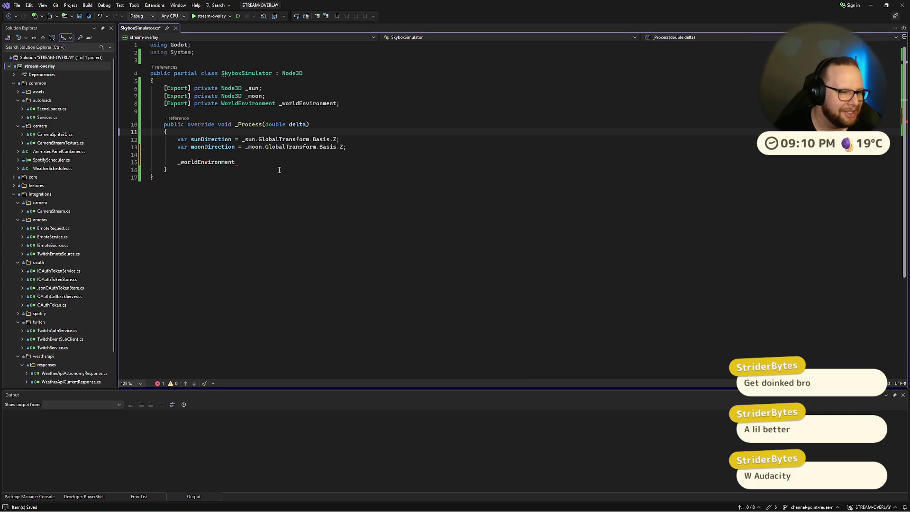
{"action": "left_click", "coordinate": [240, 106]}
{"action": "key", "text": "ctrl+super+Right"}
{"action": "key", "text": "super"}
{"action": "key", "text": "ctrl+super+Left"}
{"action": "key", "text": "ctrl+super+Left"}
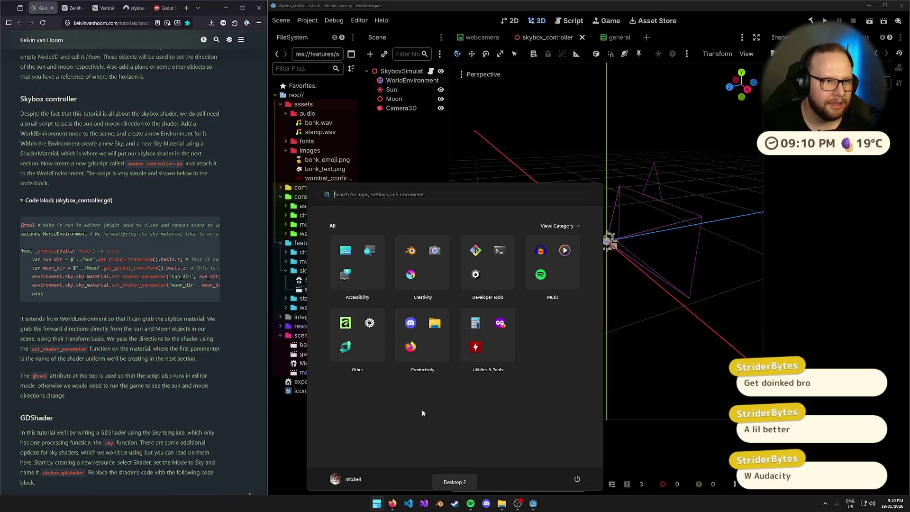
Step: Tear a new Firefox tab into its own maximized window on the fourth desktop
{"action": "left_click", "coordinate": [187, 8]}
{"action": "mouse_move", "coordinate": [156, 7]}
{"action": "left_mouse_down"}
{"action": "mouse_move", "coordinate": [222, 56]}
{"action": "mouse_move", "coordinate": [265, 28]}
{"action": "mouse_move", "coordinate": [259, 8]}
{"action": "left_mouse_up"}
{"action": "key", "text": "super+Tab"}
{"action": "left_click_drag", "start_coordinate": [281, 121], "coordinate": [524, 437]}
{"action": "key", "text": "Escape"}
{"action": "key", "text": "ctrl+super+Right"}
{"action": "key", "text": "ctrl+super+Right"}
{"action": "key", "text": "super+Up"}
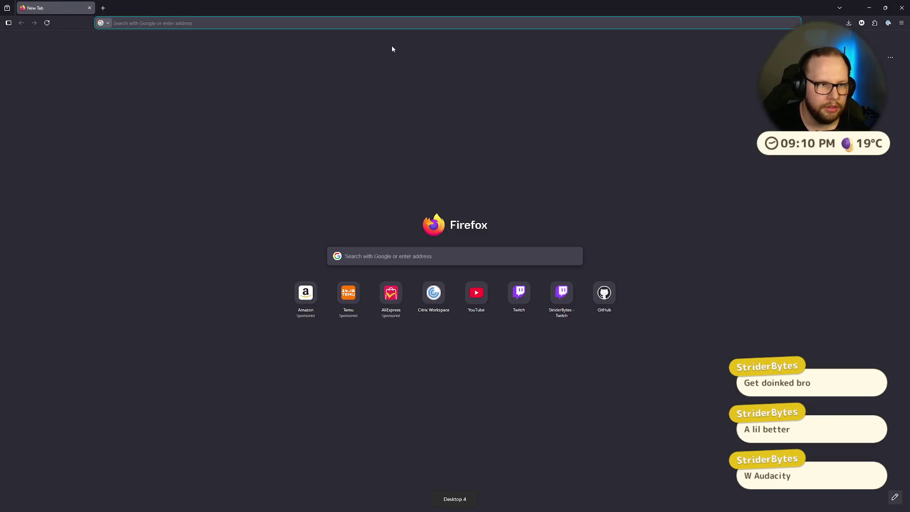
Step: Search 'WorldEnvironment godot', open the Godot Docs result, and return to the tutorial desktop
{"action": "type", "text": "WorldEnvironment godot"}
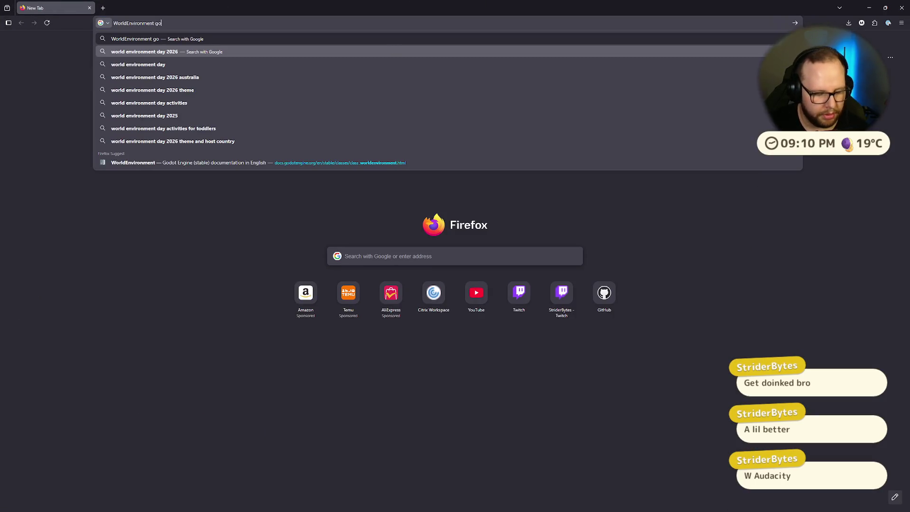
{"action": "key", "text": "Return"}
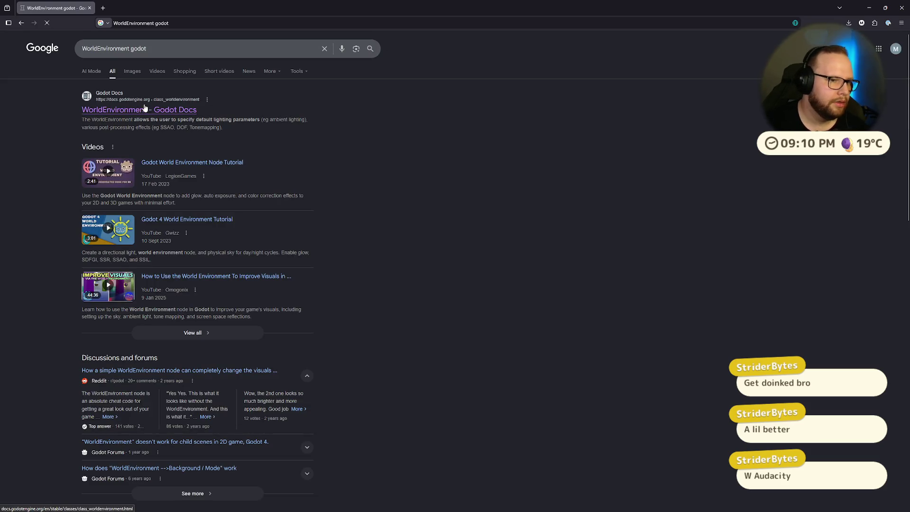
{"action": "left_click", "coordinate": [144, 108]}
{"action": "key", "text": "ctrl+super+Left"}
{"action": "key", "text": "ctrl+super+Left"}
{"action": "scroll", "coordinate": [164, 220], "scroll_direction": "up", "scroll_amount": 20}
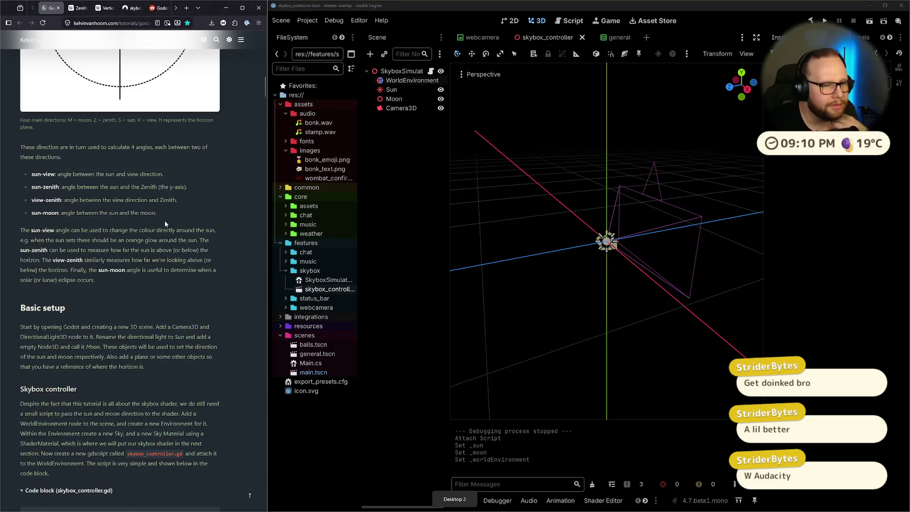
{"action": "scroll", "coordinate": [169, 220], "scroll_direction": "up", "scroll_amount": 3}
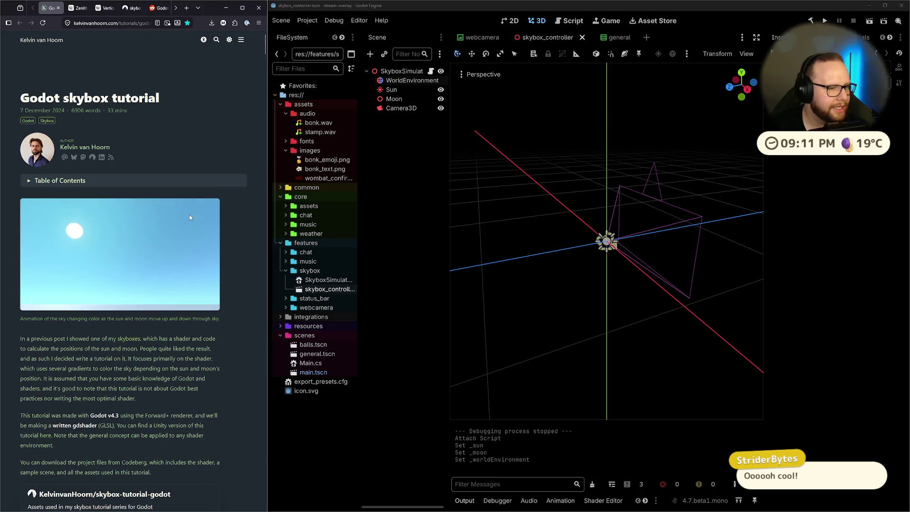
{"action": "scroll", "coordinate": [182, 219], "scroll_direction": "down", "scroll_amount": 15}
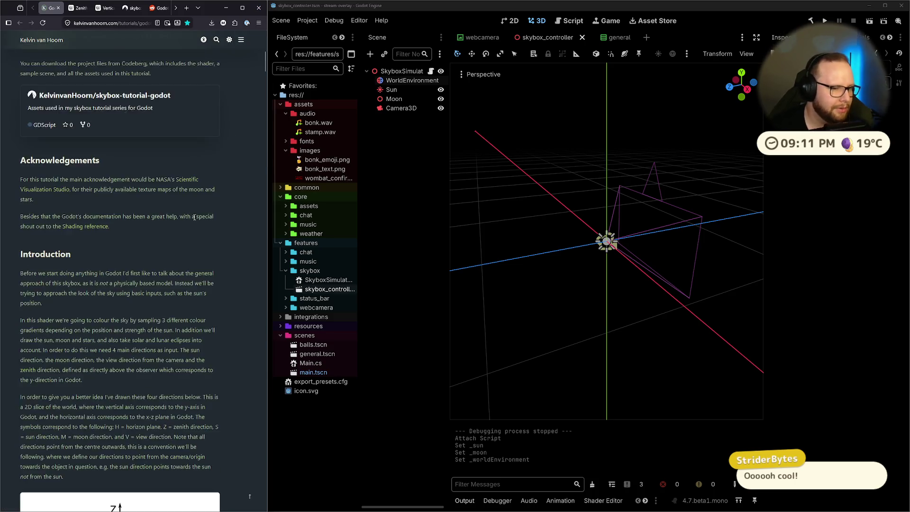
{"action": "scroll", "coordinate": [194, 217], "scroll_direction": "down", "scroll_amount": 20}
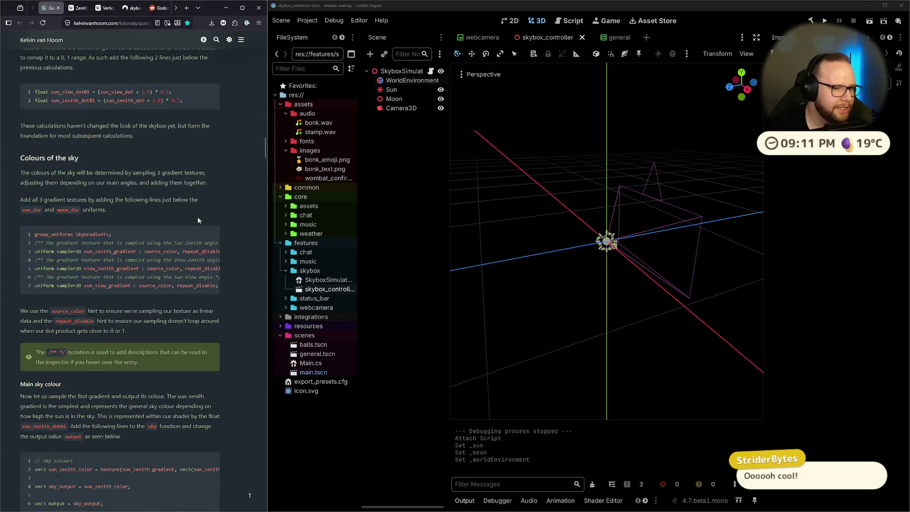
{"action": "mouse_move", "coordinate": [251, 164]}
{"action": "left_mouse_down"}
{"action": "mouse_move", "coordinate": [255, 489]}
{"action": "mouse_move", "coordinate": [240, 438]}
{"action": "mouse_move", "coordinate": [264, 113]}
{"action": "left_mouse_up"}
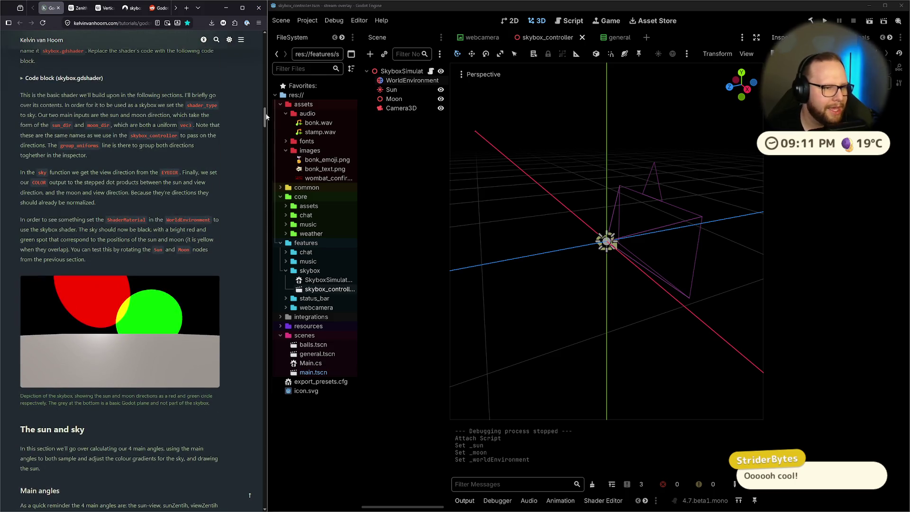
{"action": "scroll", "coordinate": [243, 176], "scroll_direction": "up", "scroll_amount": 15}
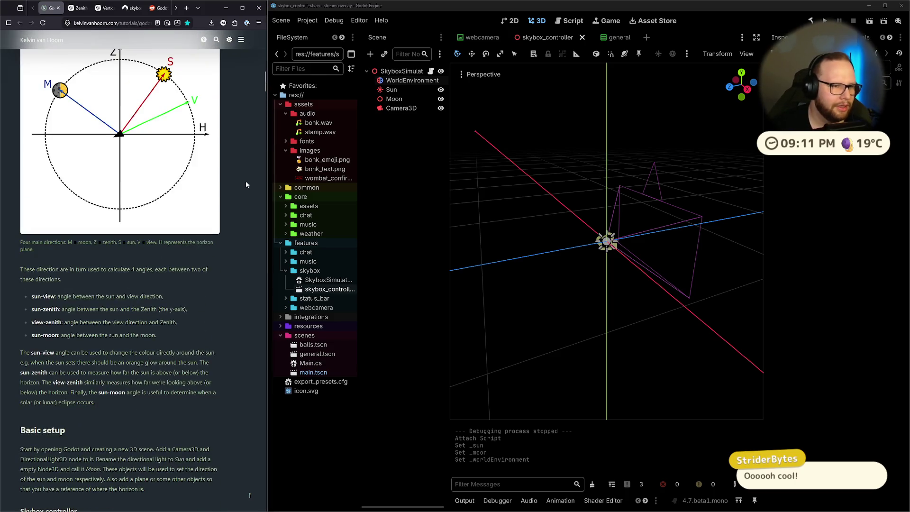
{"action": "scroll", "coordinate": [246, 182], "scroll_direction": "down", "scroll_amount": 5}
{"action": "scroll", "coordinate": [249, 185], "scroll_direction": "down", "scroll_amount": 5}
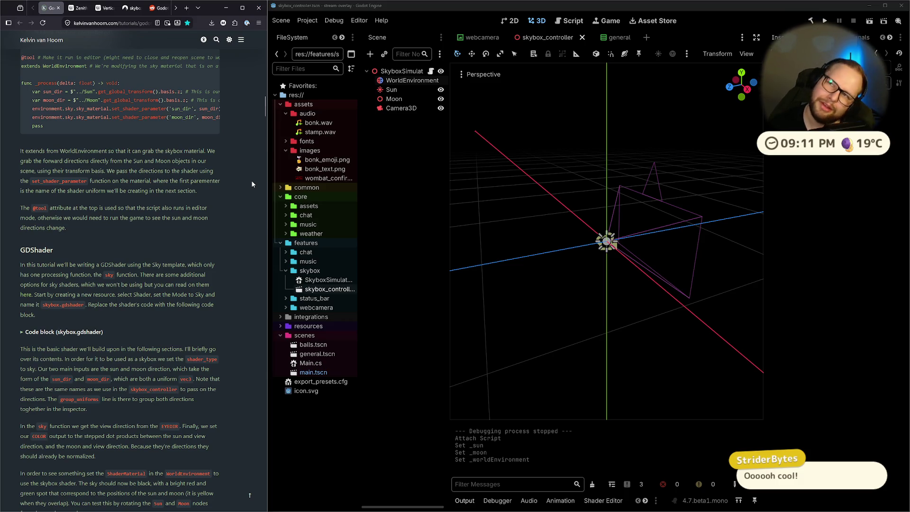
{"action": "scroll", "coordinate": [251, 184], "scroll_direction": "up", "scroll_amount": 2}
{"action": "mouse_move", "coordinate": [175, 234]}
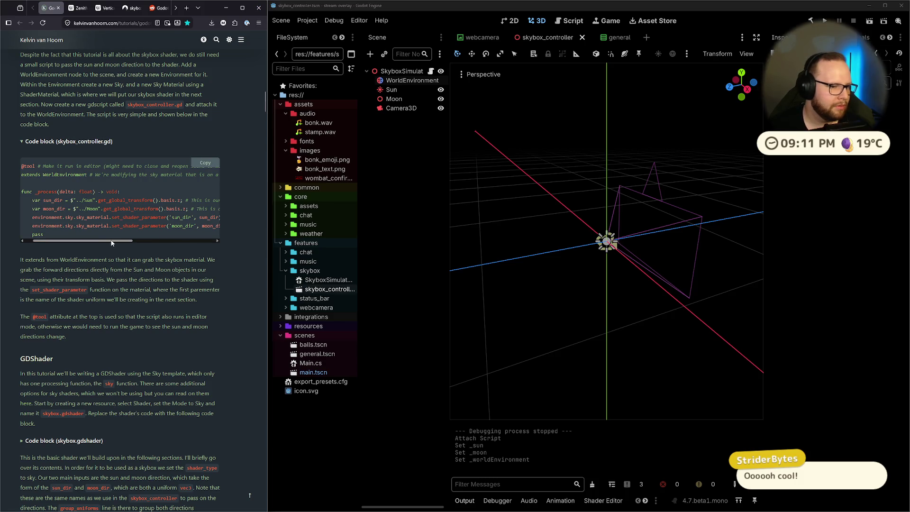
{"action": "scroll", "coordinate": [192, 237], "scroll_direction": "up", "scroll_amount": 1}
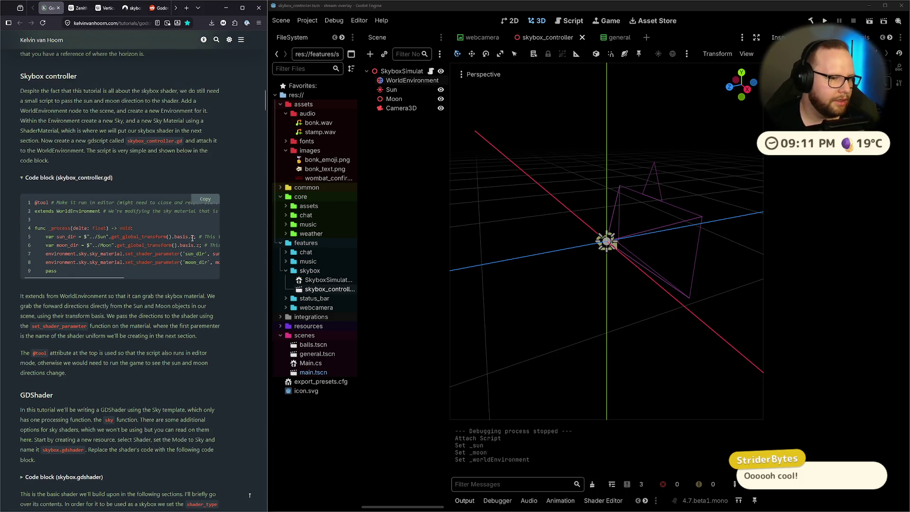
{"action": "key", "text": "ctrl+super+Right"}
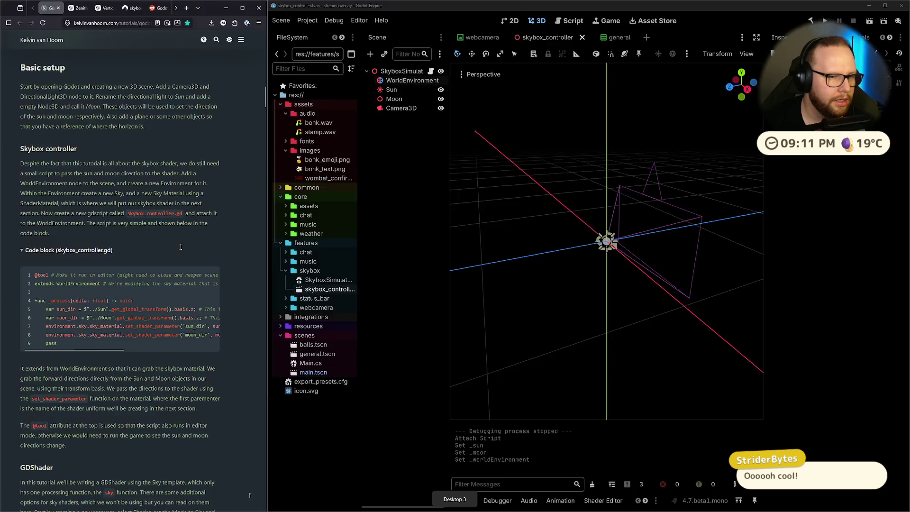
{"action": "key", "text": "ctrl+super+Right"}
{"action": "scroll", "coordinate": [510, 259], "scroll_direction": "down", "scroll_amount": 5}
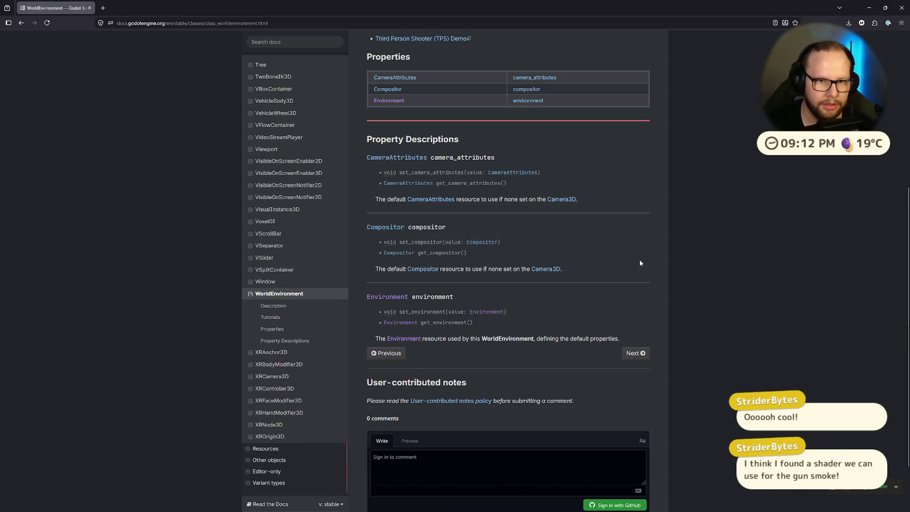
{"action": "scroll", "coordinate": [640, 263], "scroll_direction": "up", "scroll_amount": 5}
{"action": "key", "text": "ctrl+super+Left"}
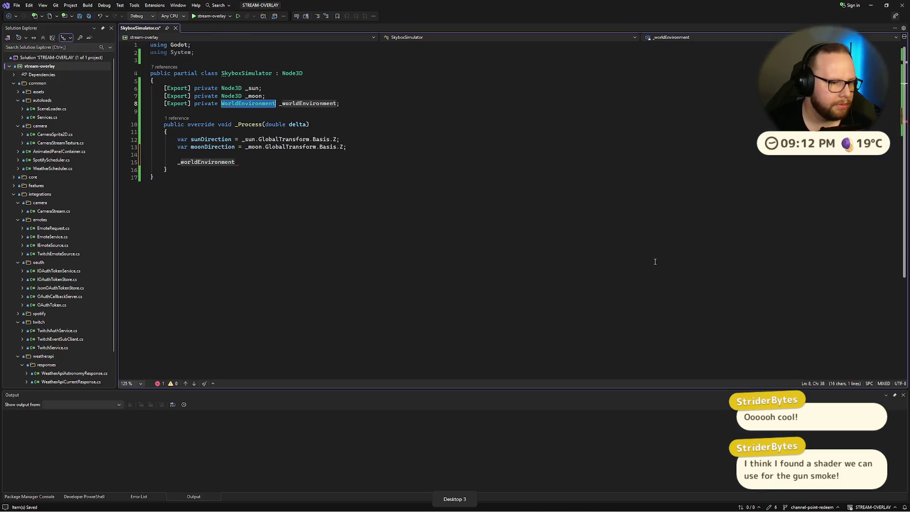
{"action": "key", "text": "ctrl+super+Left"}
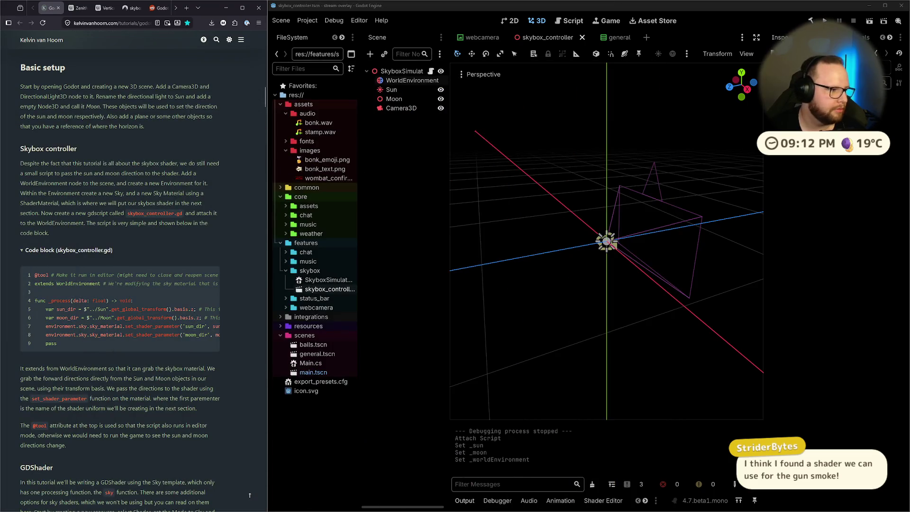
{"action": "mouse_move", "coordinate": [1, 275]}
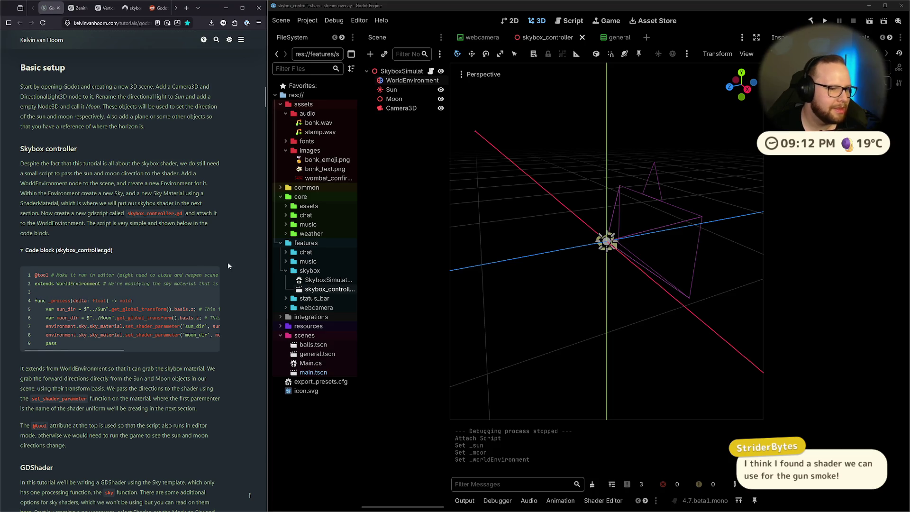
{"action": "left_click", "coordinate": [211, 253]}
{"action": "scroll", "coordinate": [211, 254], "scroll_direction": "down", "scroll_amount": 3}
{"action": "scroll", "coordinate": [68, 326], "scroll_direction": "up", "scroll_amount": 4}
{"action": "left_click", "coordinate": [67, 326]}
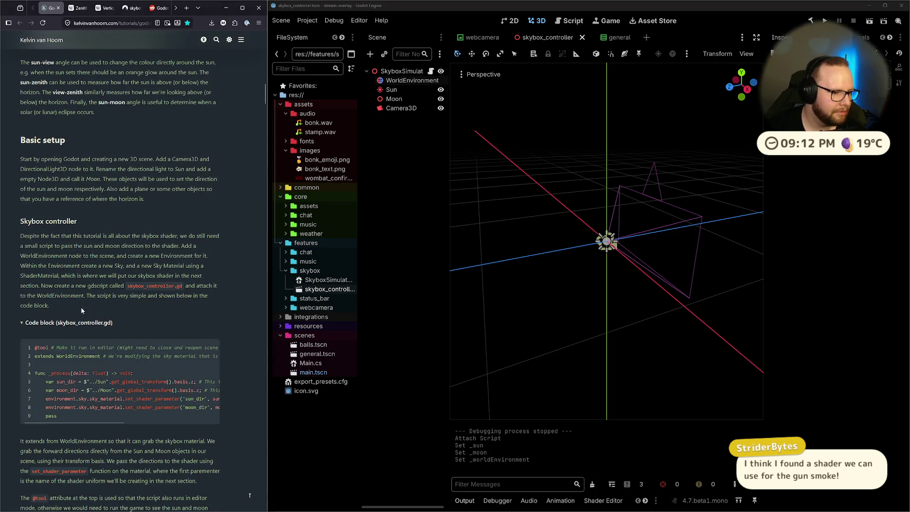
{"action": "scroll", "coordinate": [175, 261], "scroll_direction": "down", "scroll_amount": 4}
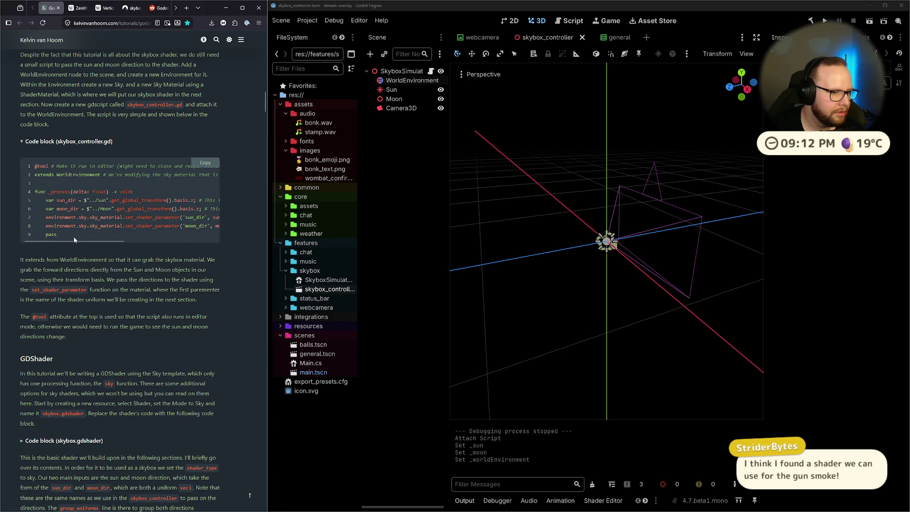
{"action": "left_click_drag", "start_coordinate": [95, 243], "coordinate": [98, 239]}
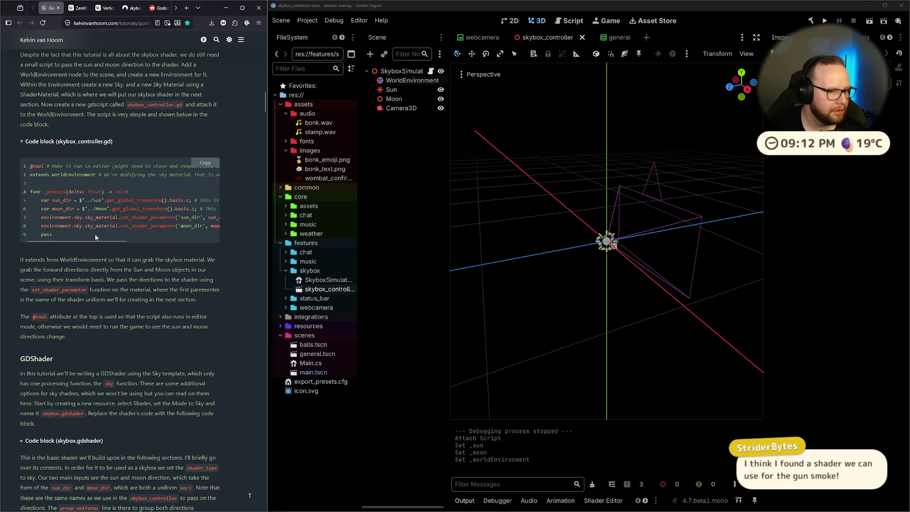
{"action": "key", "text": "ctrl+super+Right"}
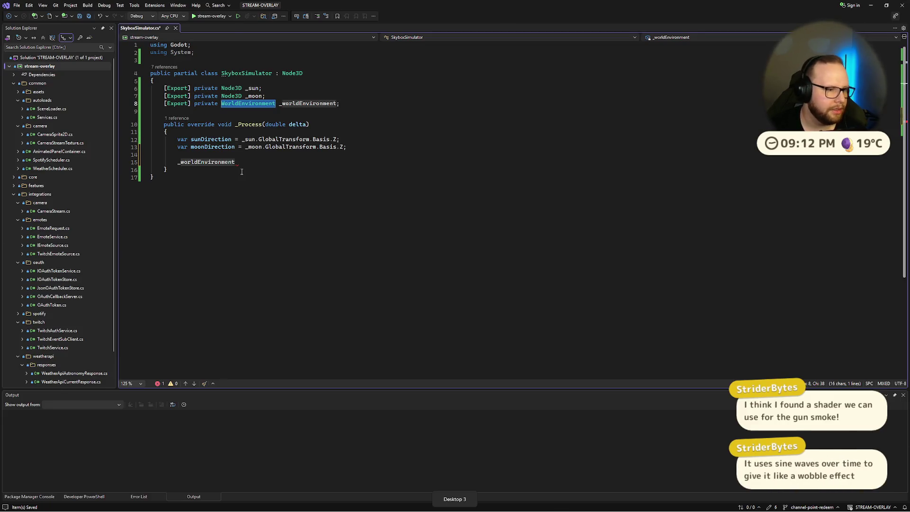
{"action": "key", "text": "ctrl+super+Left"}
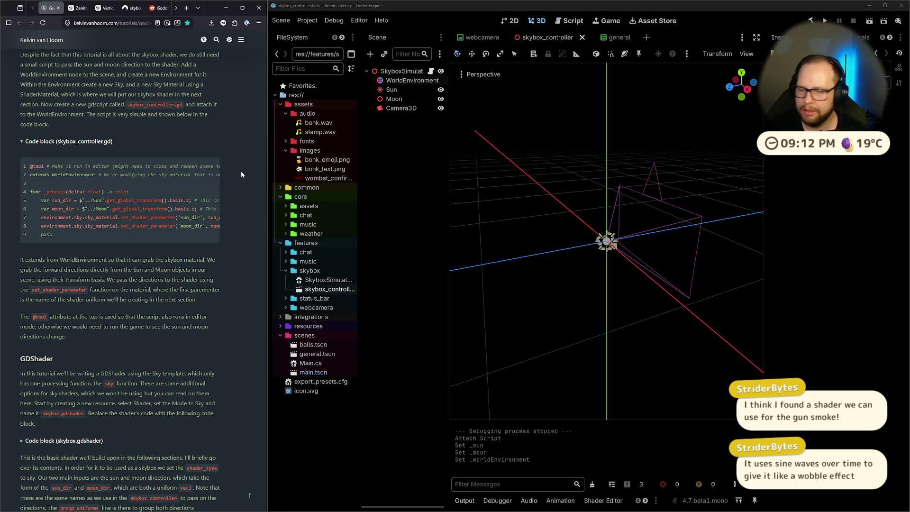
{"action": "key", "text": "ctrl+super+Left"}
{"action": "key", "text": "ctrl+super+Right"}
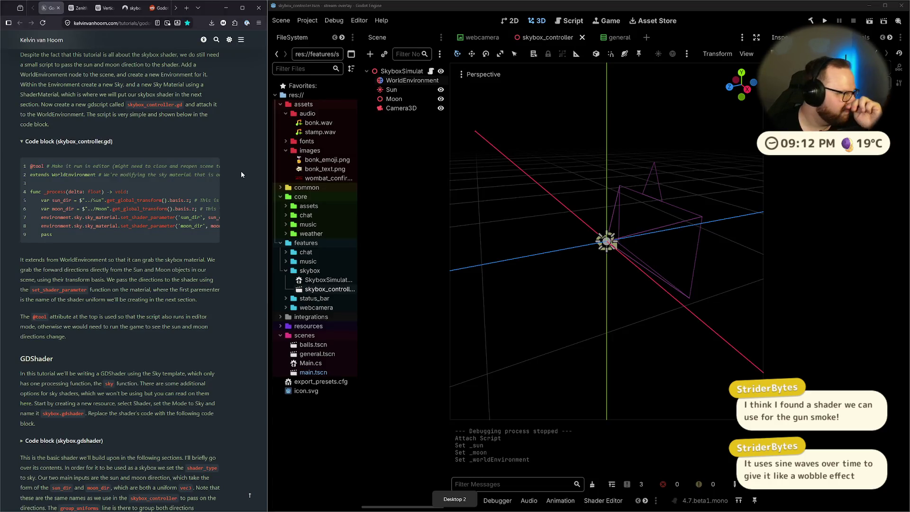
{"action": "mouse_move", "coordinate": [190, 199]}
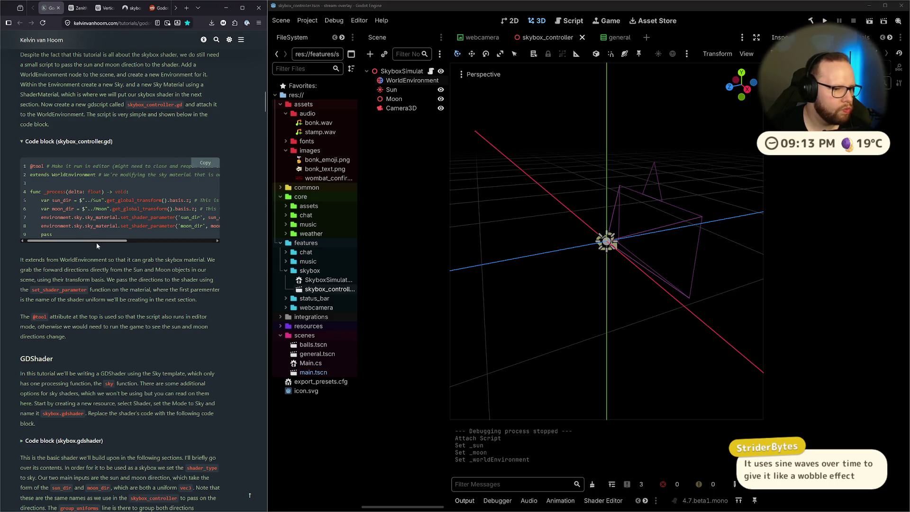
{"action": "key", "text": "ctrl+super+Right"}
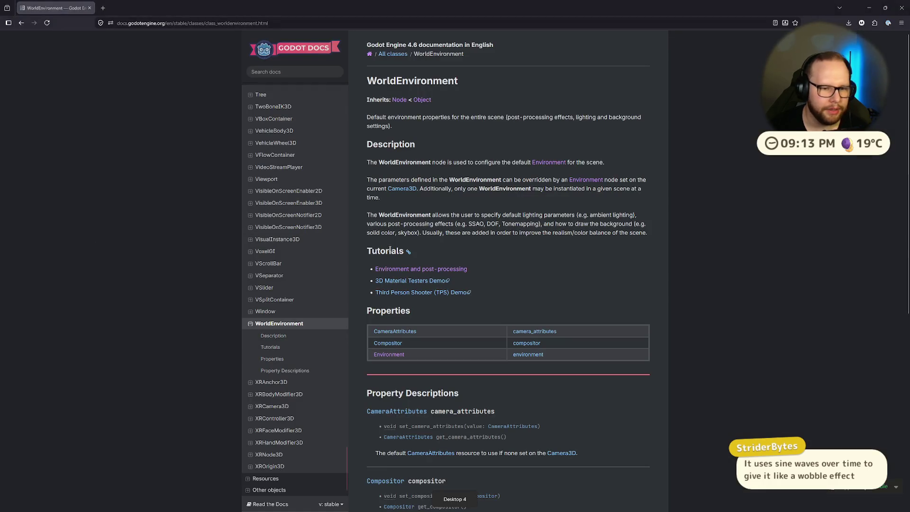
{"action": "scroll", "coordinate": [467, 230], "scroll_direction": "down", "scroll_amount": 1}
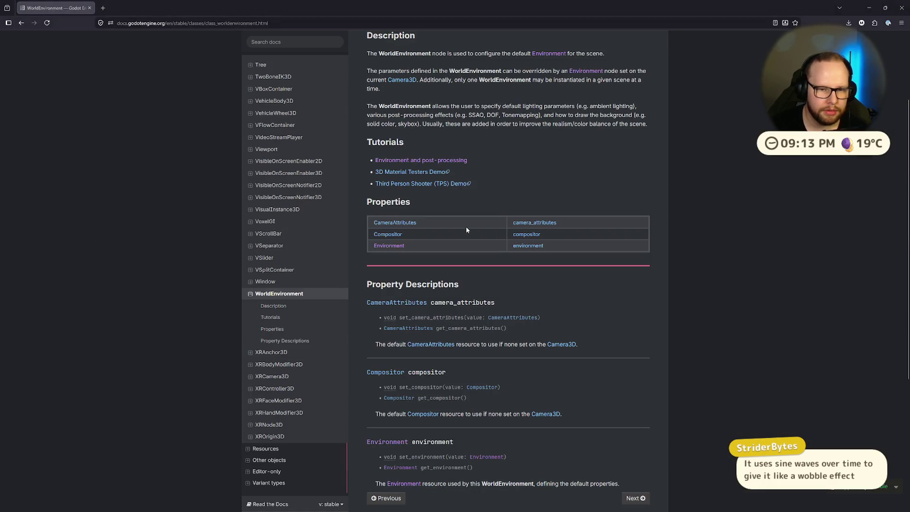
{"action": "left_click", "coordinate": [385, 246]}
{"action": "scroll", "coordinate": [440, 213], "scroll_direction": "down", "scroll_amount": 5}
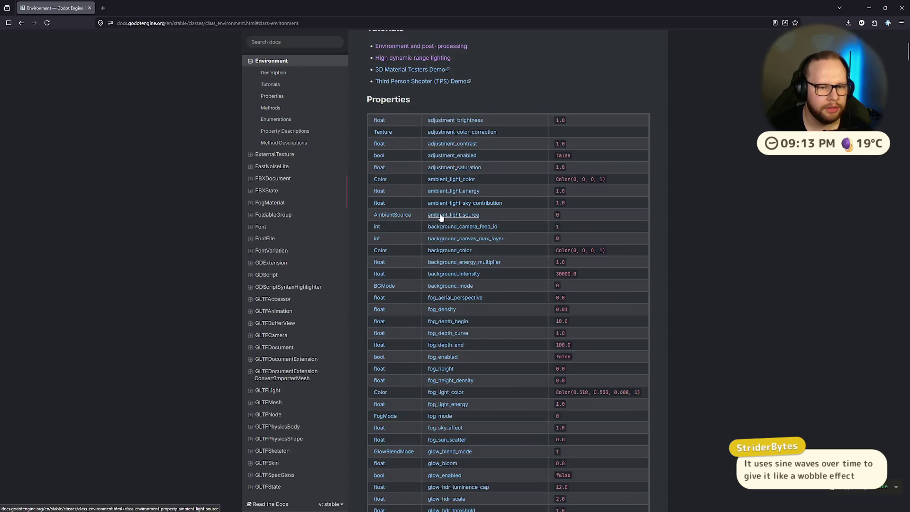
{"action": "scroll", "coordinate": [440, 217], "scroll_direction": "down", "scroll_amount": 10}
{"action": "key", "text": "ctrl+super+Left"}
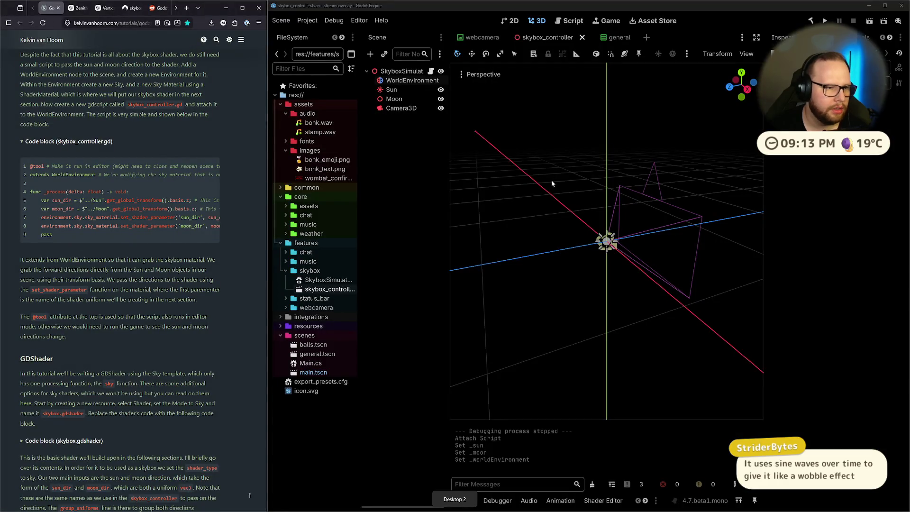
{"action": "key", "text": "ctrl+super+Right"}
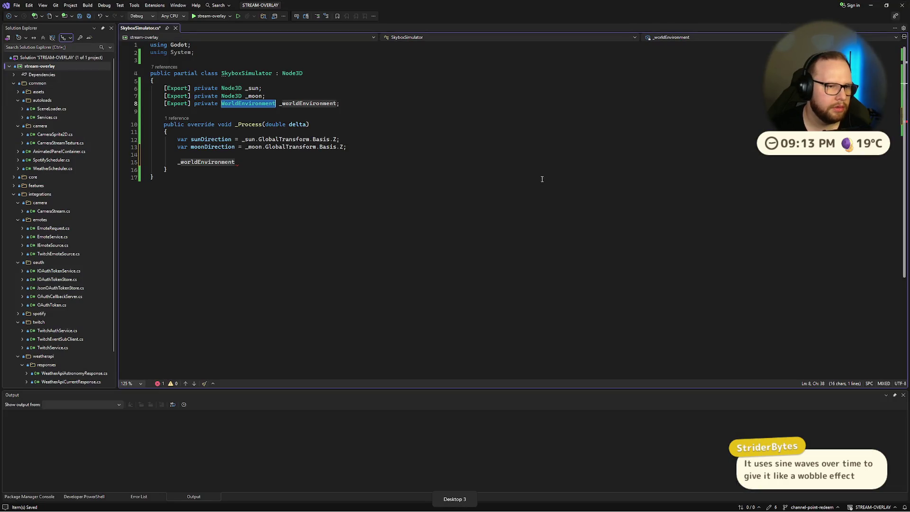
{"action": "left_click", "coordinate": [269, 172]}
{"action": "key", "text": "Up"}
{"action": "key", "text": "End"}
{"action": "key", "text": "shift+Home"}
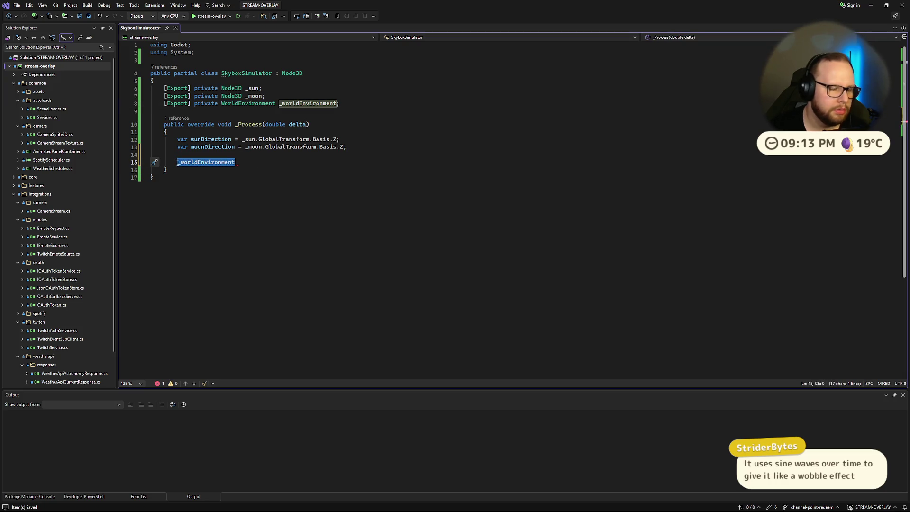
{"action": "key", "text": "ctrl+super+Right"}
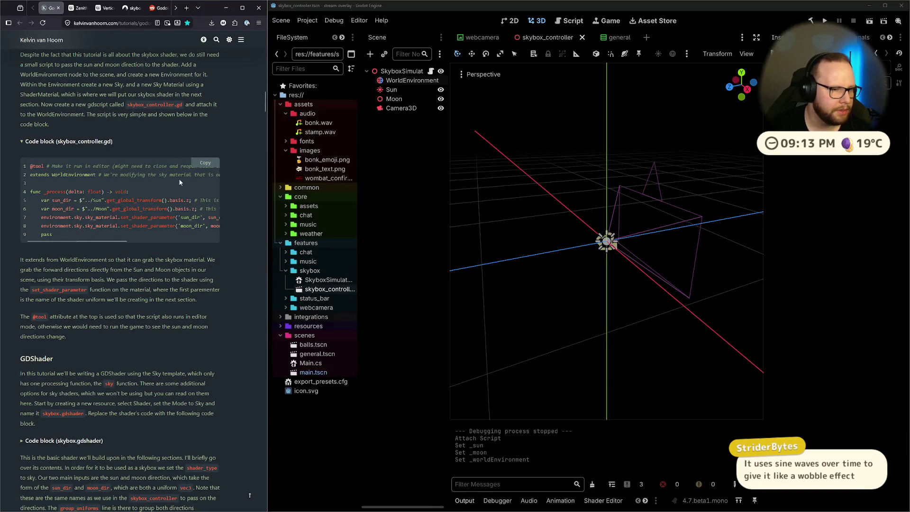
{"action": "key", "text": "ctrl+super+Right"}
Step: Add an empty public override _Ready() method below the exported fields
{"action": "left_click", "coordinate": [207, 110]}
{"action": "key", "text": "Return"}
{"action": "key", "text": "Return"}
{"action": "key", "text": "Up"}
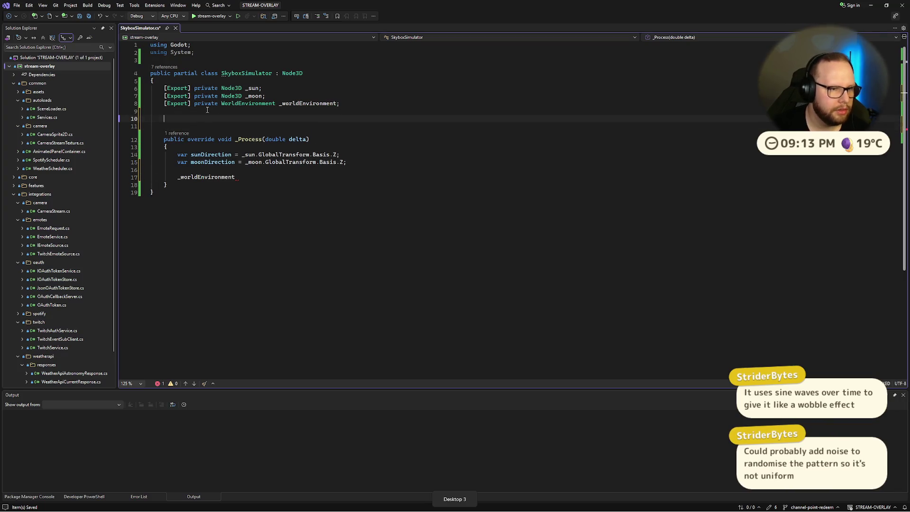
{"action": "type", "text": "public "}
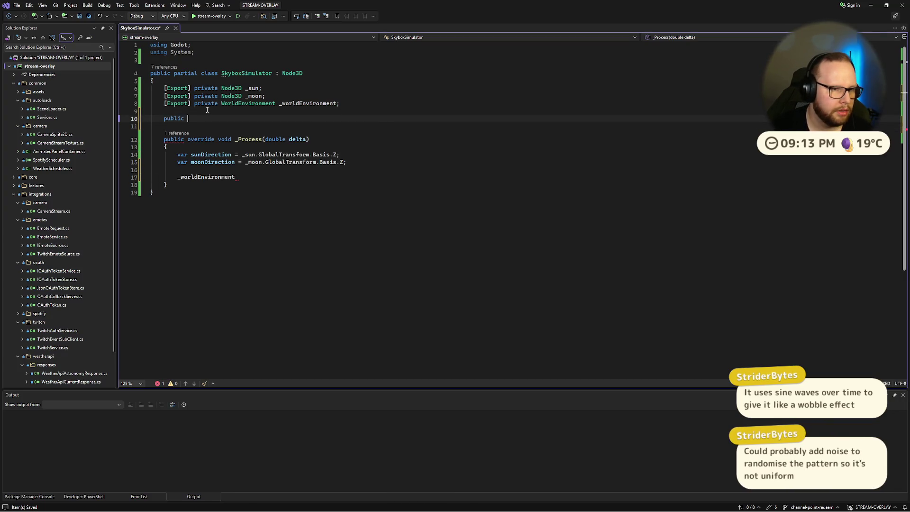
{"action": "type", "text": "override void _"}
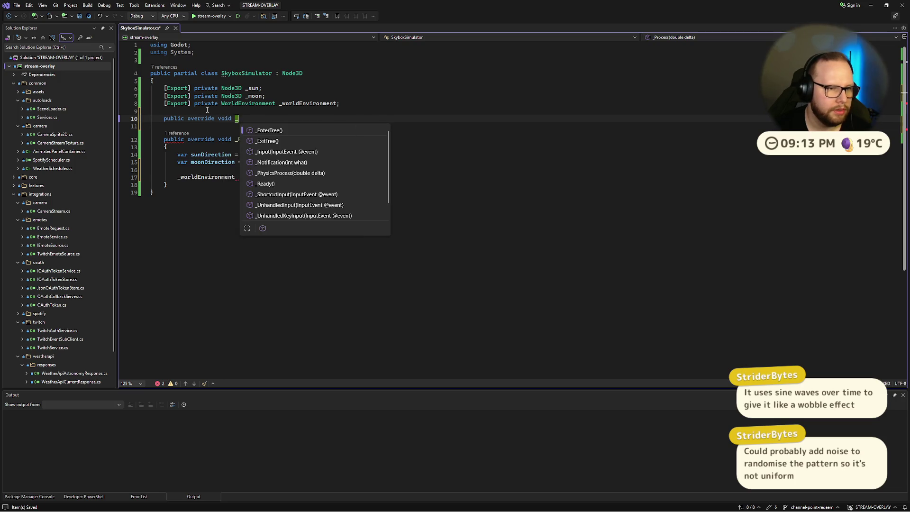
{"action": "type", "text": "Re"}
{"action": "key", "text": "Tab"}
{"action": "key", "text": "BackSpace"}
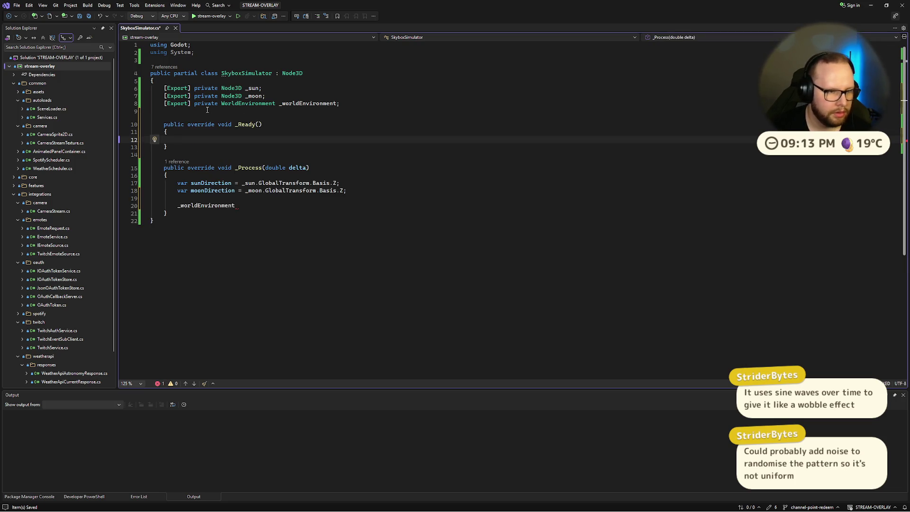
Step: Start a private field above _Ready, reviewing suggested sky material types such as PhysicalSkyMaterial
{"action": "key", "text": "Up"}
{"action": "key", "text": "Up"}
{"action": "key", "text": "Up"}
{"action": "key", "text": "Return"}
{"action": "key", "text": "Return"}
{"action": "key", "text": "Up"}
{"action": "type", "text": "private SkyM"}
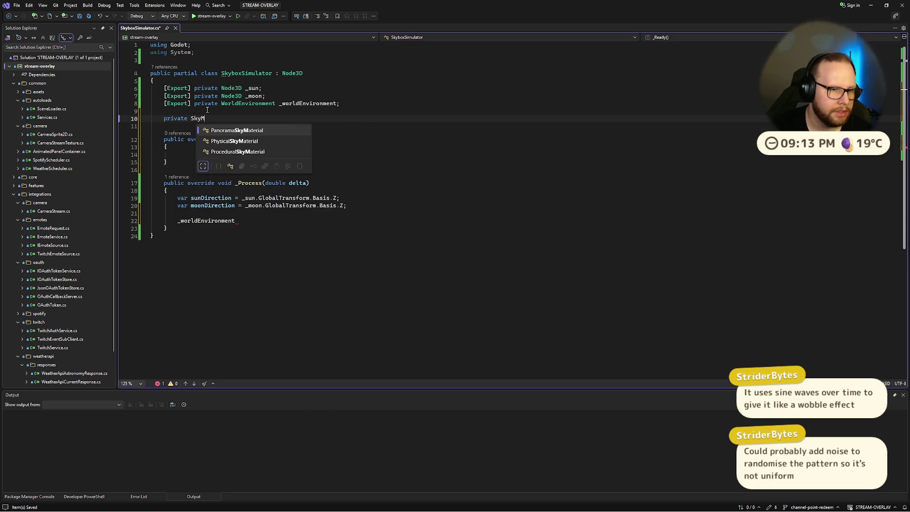
{"action": "key", "text": "Down"}
{"action": "key", "text": "Down"}
{"action": "key", "text": "Up"}
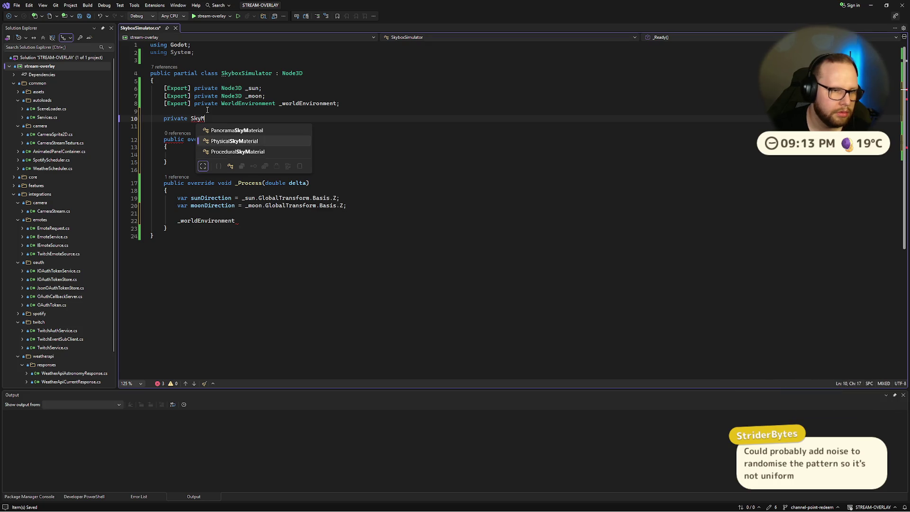
{"action": "key", "text": "Escape"}
{"action": "key", "text": "ctrl+space"}
{"action": "key", "text": "Escape"}
{"action": "key", "text": "ctrl"}
{"action": "key", "text": "Escape"}
{"action": "key", "text": "ctrl+super+Left"}
{"action": "key", "text": "ctrl+super+Right"}
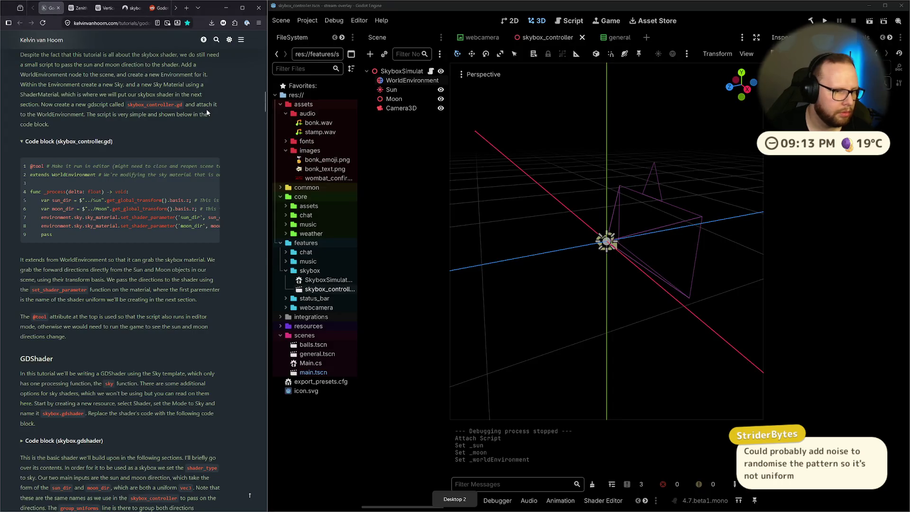
{"action": "key", "text": "ctrl+super+Right"}
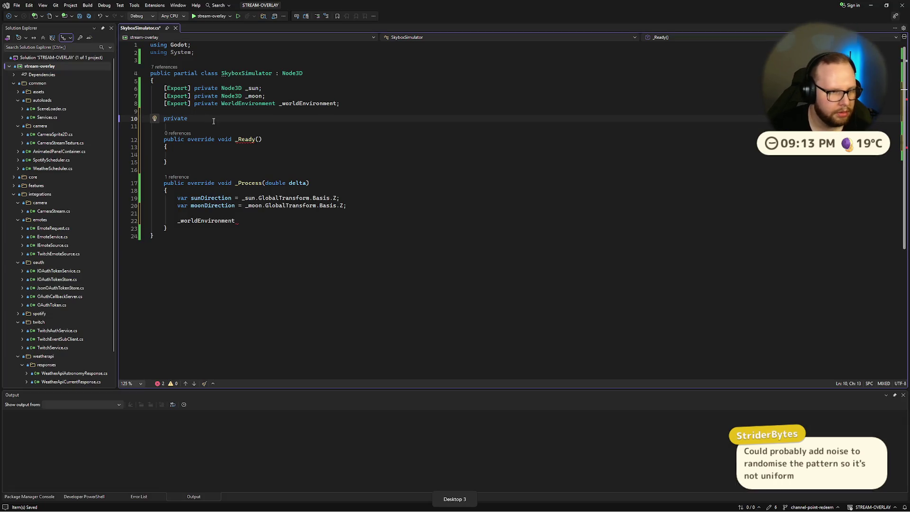
Step: Complete the field as 'private ShaderMaterial _skyMaterial;'
{"action": "type", "text": "ShaderMat"}
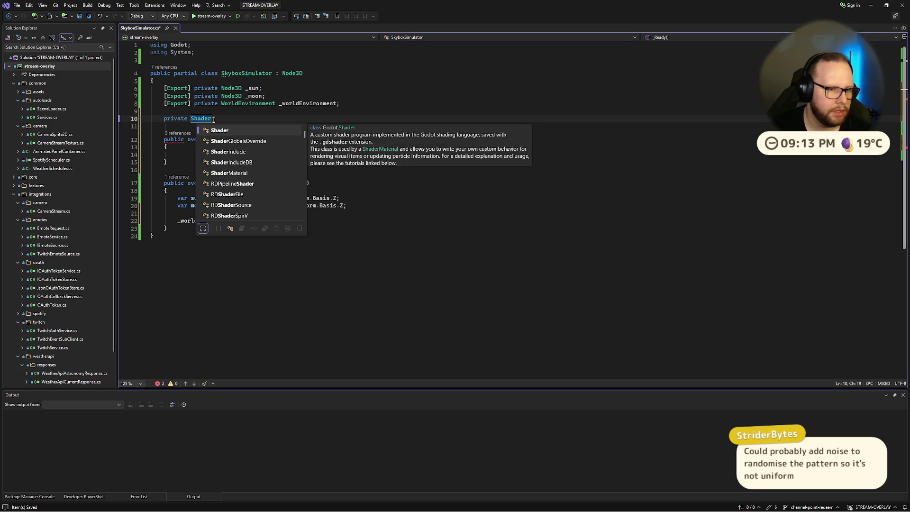
{"action": "key", "text": "space"}
{"action": "type", "text": "erial _"}
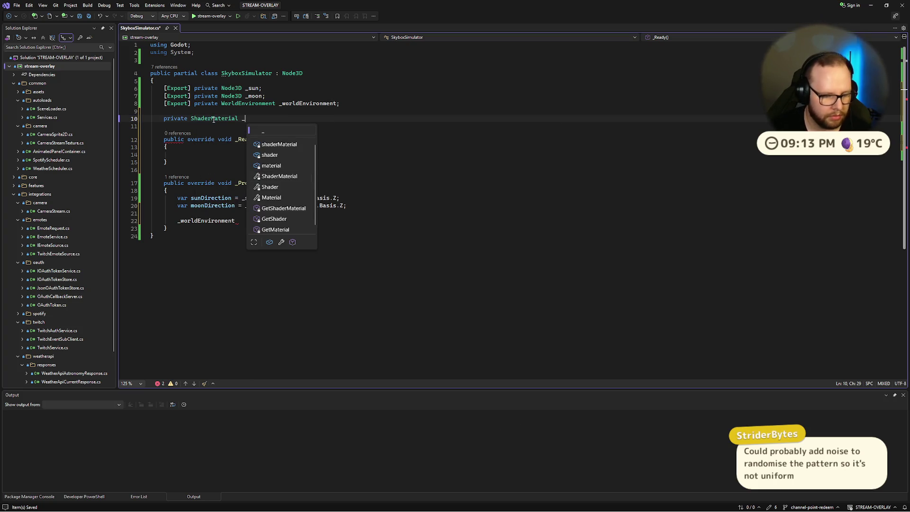
{"action": "type", "text": "skyMaterial;"}
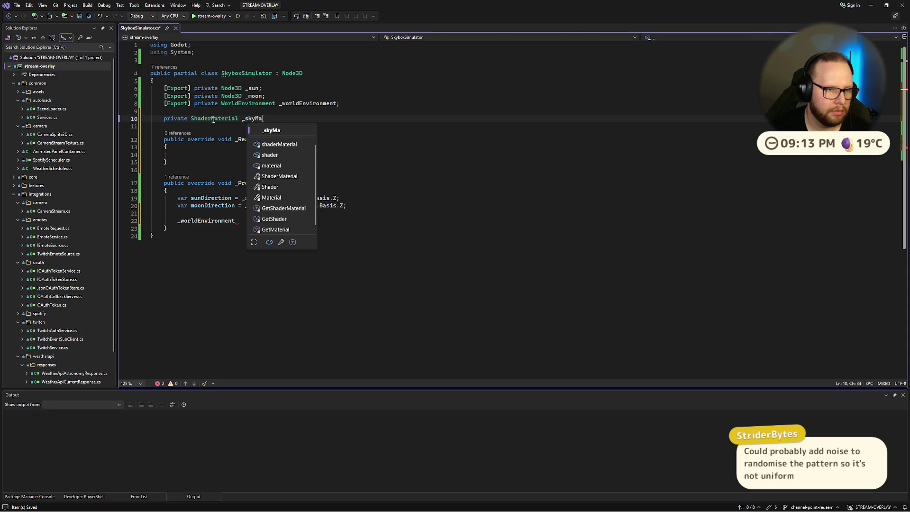
{"action": "left_click", "coordinate": [196, 155]}
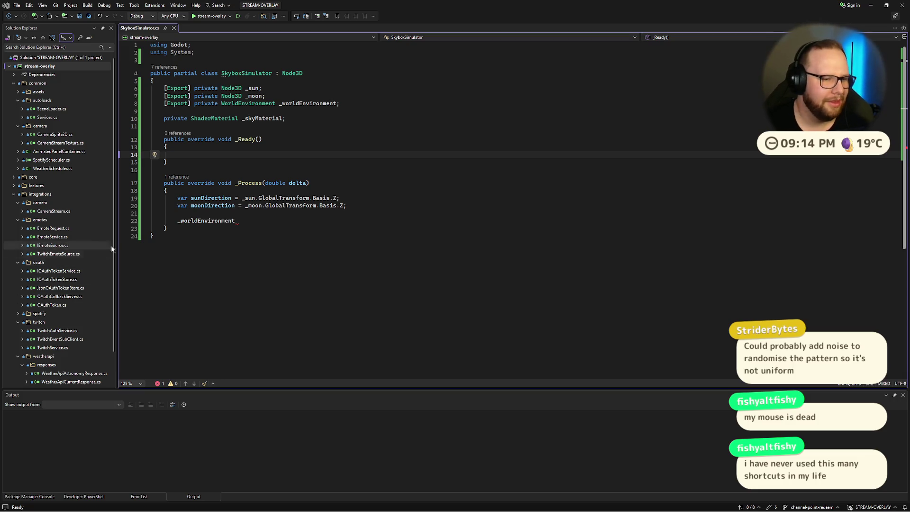
{"action": "left_click", "coordinate": [259, 218]}
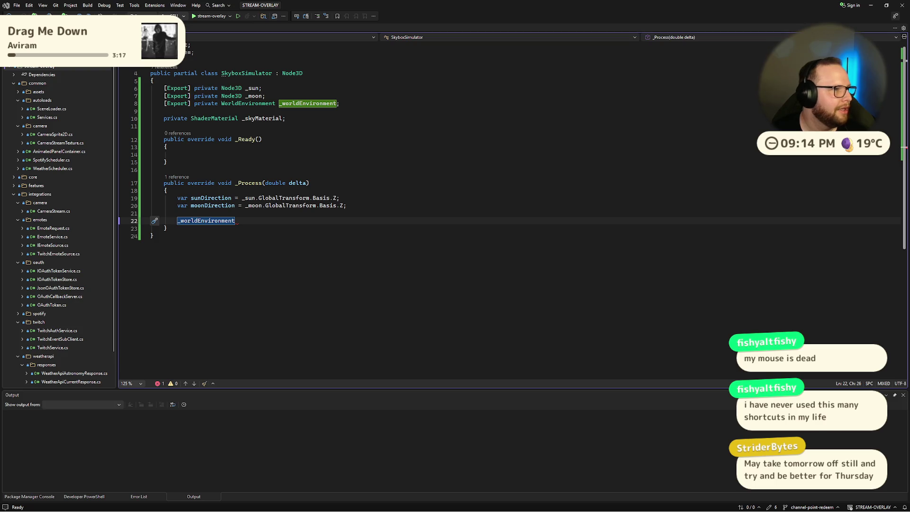
{"action": "key", "text": "alt+Tab"}
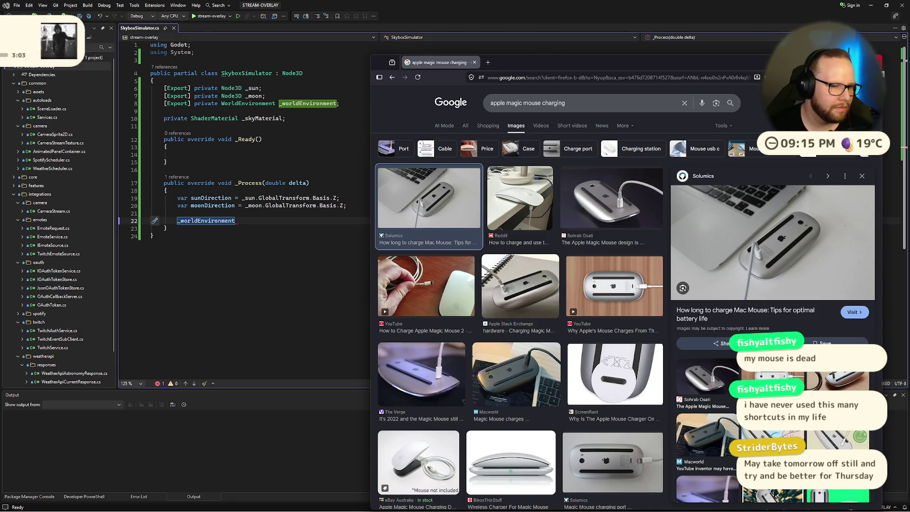
{"action": "key", "text": "alt+Tab"}
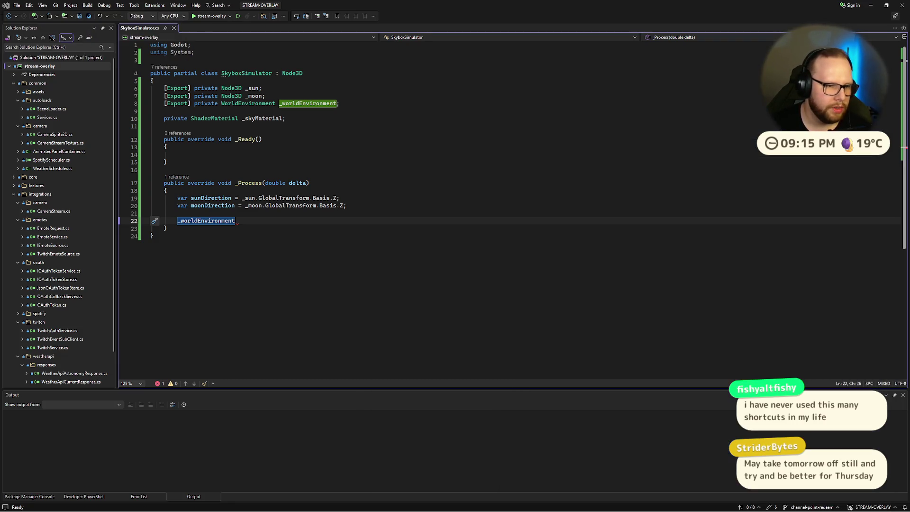
{"action": "left_click", "coordinate": [271, 155]}
Step: On line 14, assign _worldEnvironment.Environment.Sky.SkyMaterial to _skyMaterial and save
{"action": "type", "text": "_skyMaterial "}
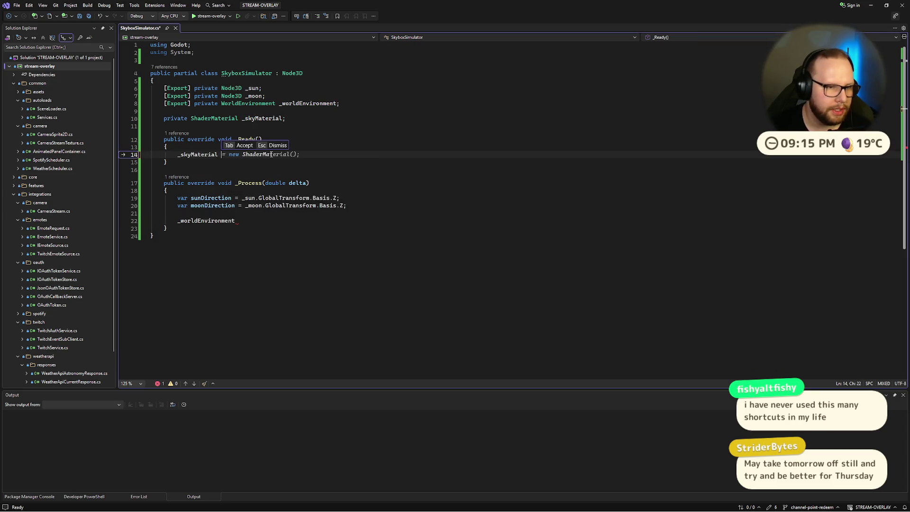
{"action": "type", "text": "= _wo"}
{"action": "key", "text": "Tab"}
{"action": "type", "text": ".Envir"}
{"action": "key", "text": "Tab"}
{"action": "type", "text": ".Sk"}
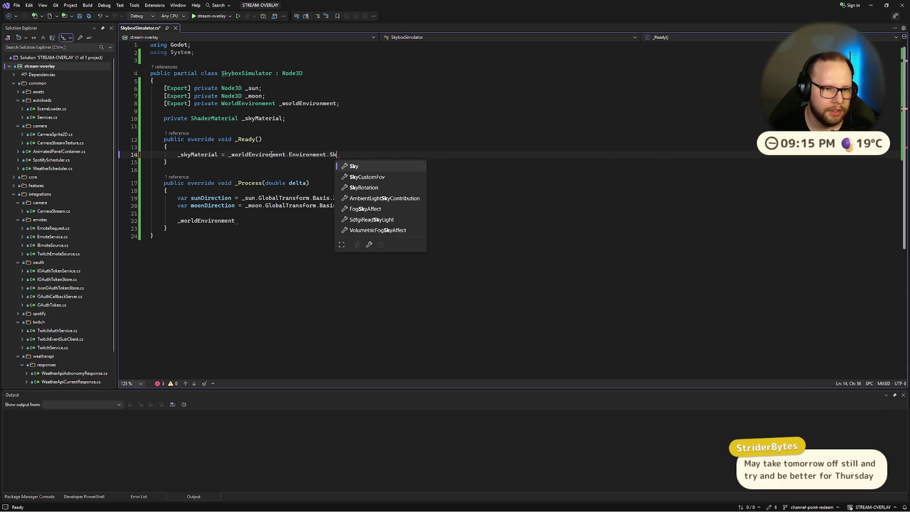
{"action": "type", "text": "y.Mater"}
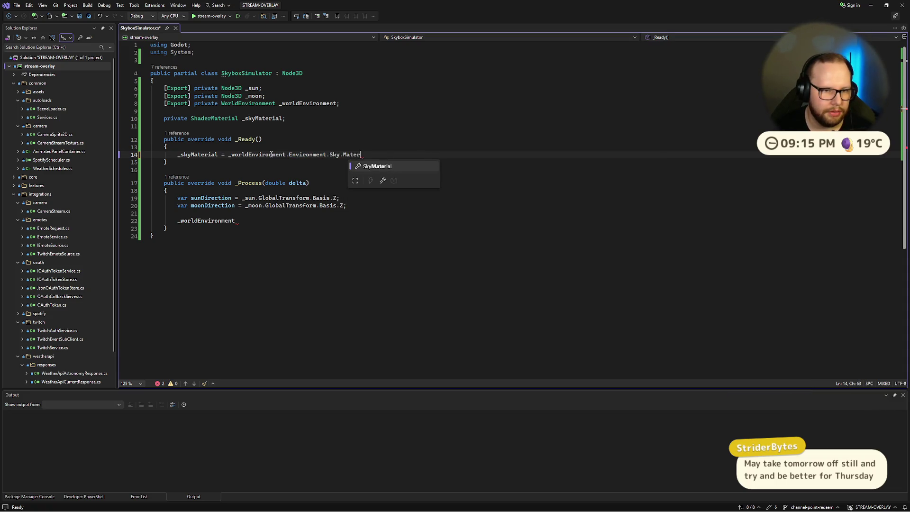
{"action": "key", "text": "BackSpace"}
{"action": "key", "text": "BackSpace"}
{"action": "key", "text": "BackSpace"}
{"action": "key", "text": "BackSpace"}
{"action": "key", "text": "BackSpace"}
{"action": "type", "text": "Sky"}
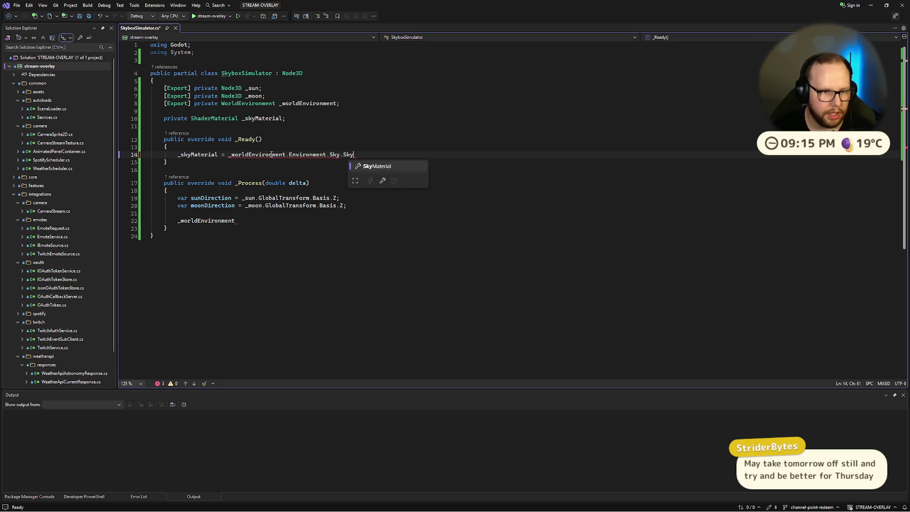
{"action": "key", "text": "Tab"}
{"action": "type", "text": ";"}
{"action": "key", "text": "ctrl+s"}
{"action": "key", "text": "Up"}
{"action": "key", "text": "Up"}
{"action": "key", "text": "Up"}
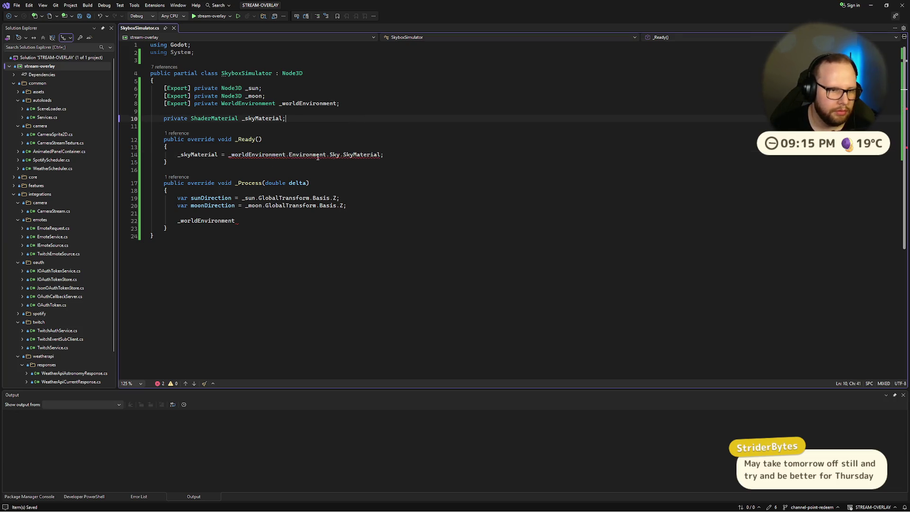
Step: Cast it as ShaderMaterial, save, and delete the unfinished _worldEnvironment statement on line 22
{"action": "mouse_move", "coordinate": [374, 156]}
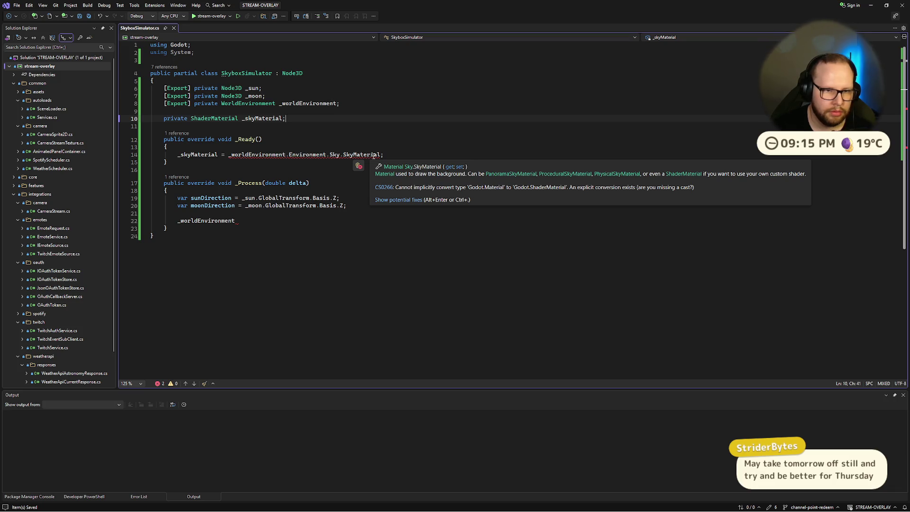
{"action": "left_click", "coordinate": [381, 155]}
{"action": "type", "text": "as ShadN"}
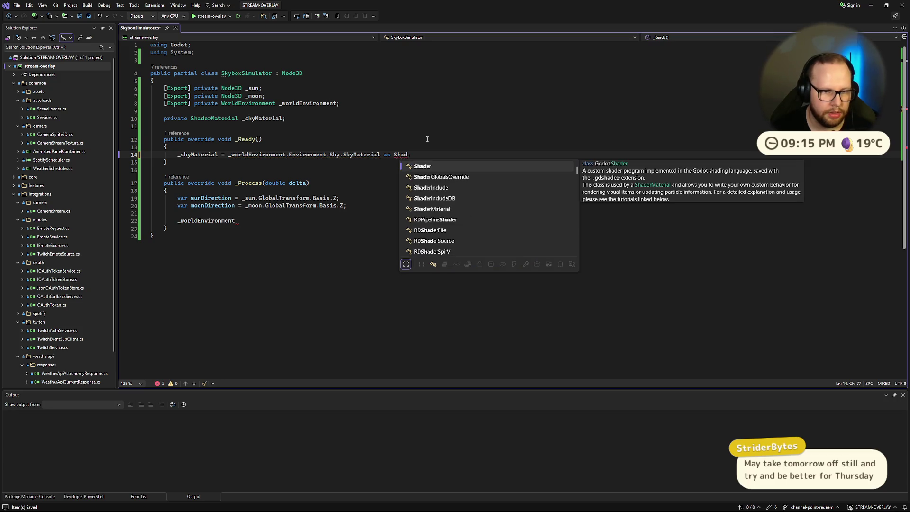
{"action": "key", "text": "BackSpace"}
{"action": "type", "text": "erM"}
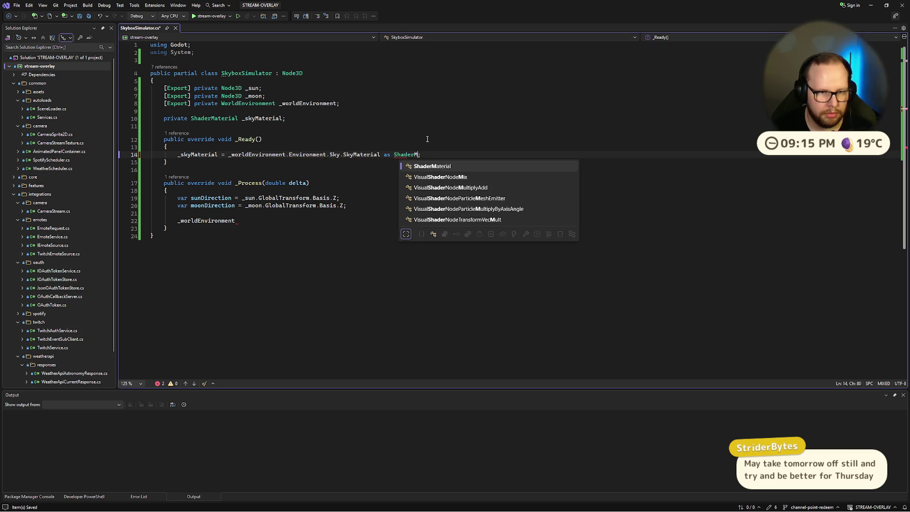
{"action": "key", "text": "Tab"}
{"action": "key", "text": "ctrl+s"}
{"action": "key", "text": "Up"}
{"action": "key", "text": "Up"}
{"action": "key", "text": "Up"}
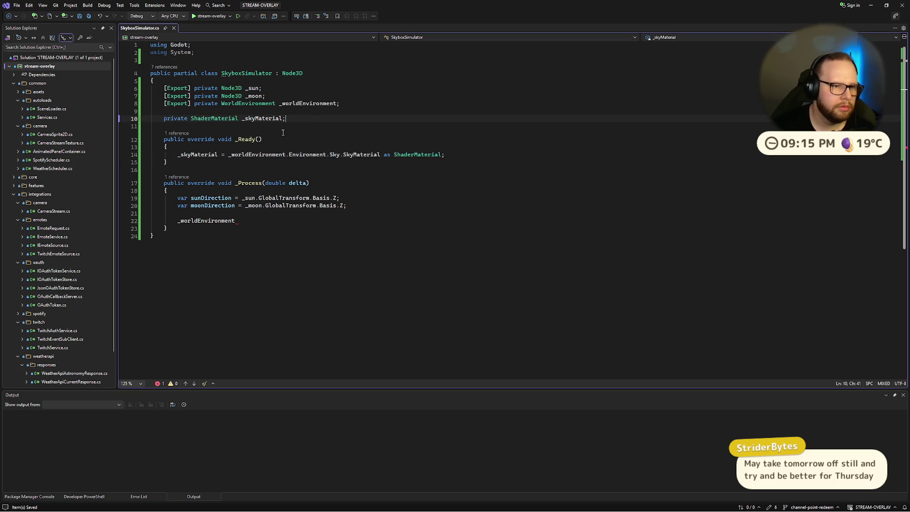
{"action": "left_click", "coordinate": [259, 220]}
{"action": "key", "text": "ctrl+BackSpace"}
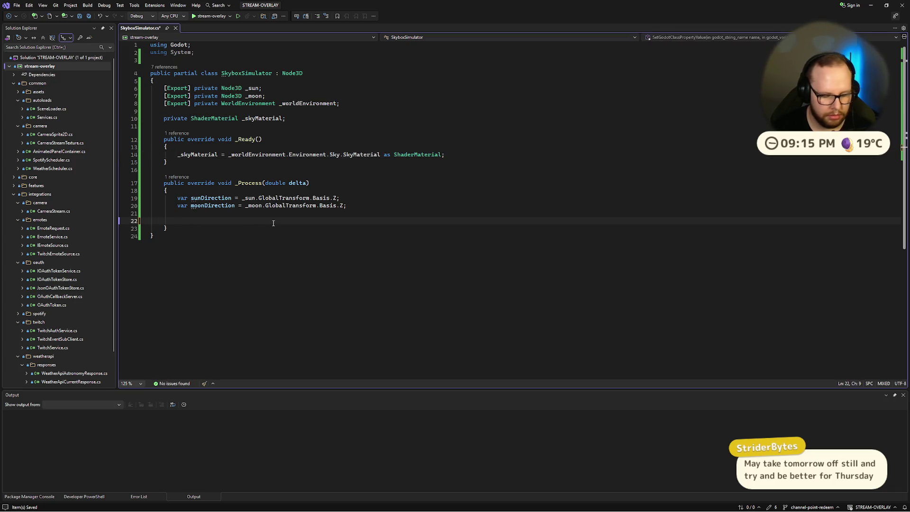
Step: On line 22, start a _skyMaterial.SetShaderParameter( call, checking the tutorial for the parameter
{"action": "type", "text": "_sky"}
{"action": "key", "text": "Tab"}
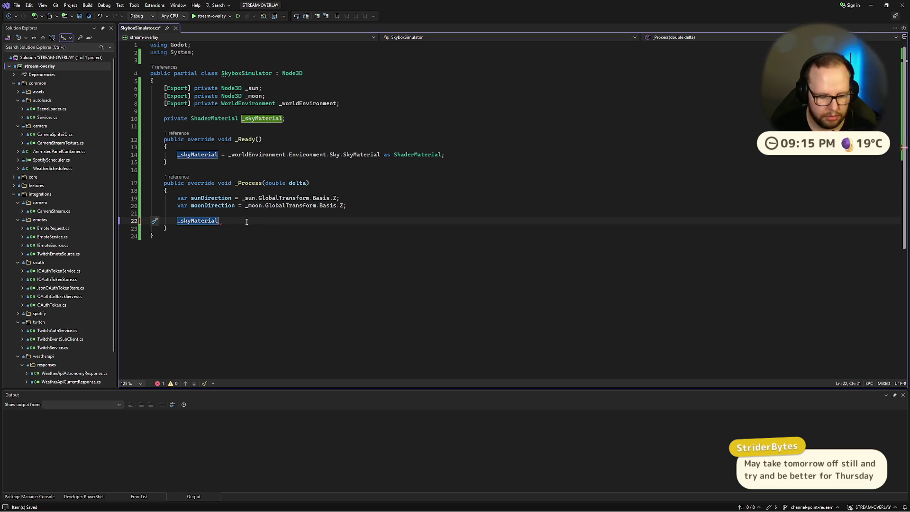
{"action": "type", "text": ".set"}
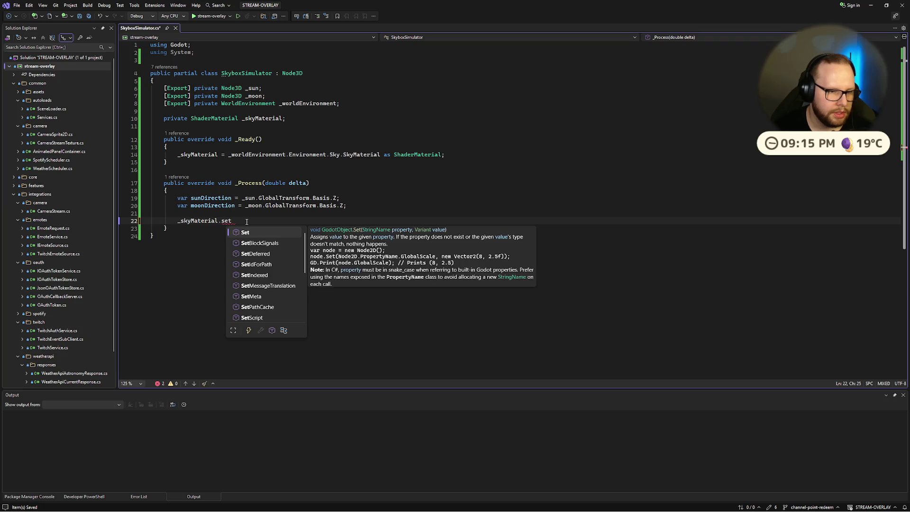
{"action": "type", "text": "sha"}
{"action": "key", "text": "Tab"}
{"action": "type", "text": "("}
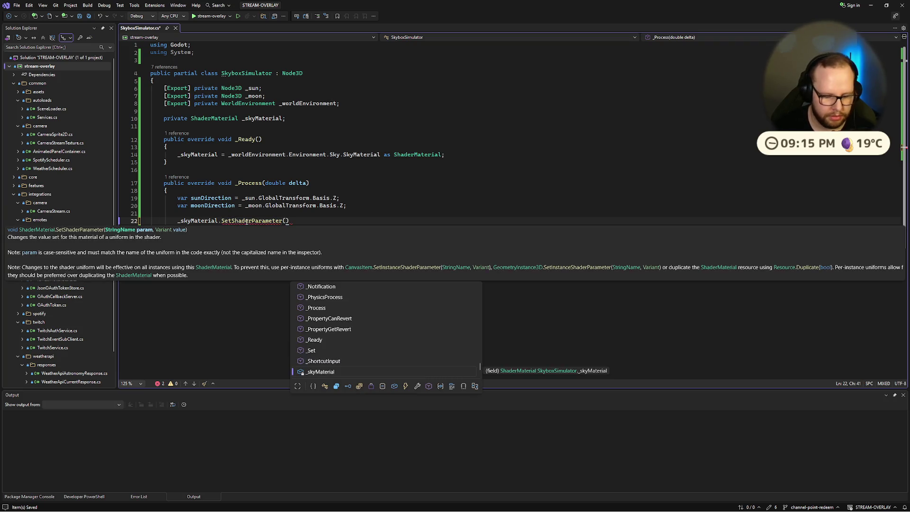
{"action": "key", "text": "ctrl+super+Right"}
{"action": "key", "text": "ctrl+super+Right"}
Step: Pass "sun_direction" and sunDirection as the call's arguments and close the statement with a semicolon
{"action": "type", "text": "\""}
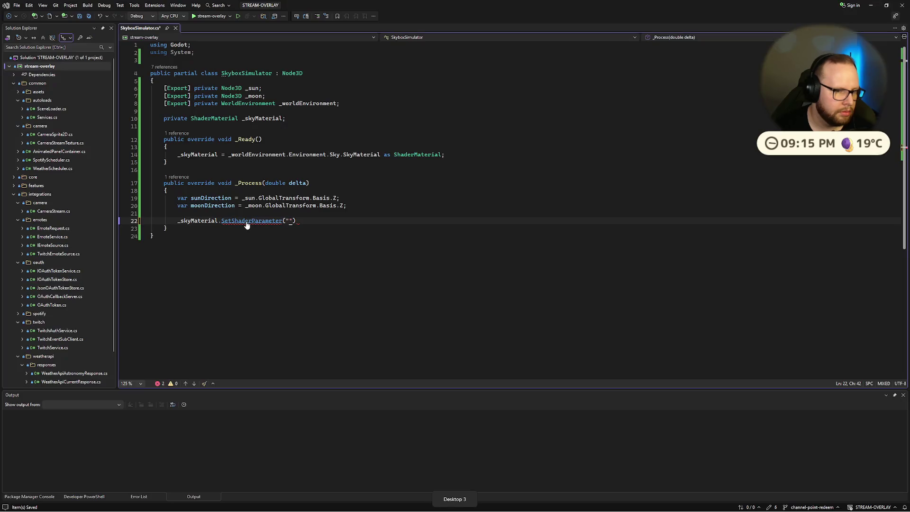
{"action": "type", "text": "sun_"}
{"action": "type", "text": "direction"}
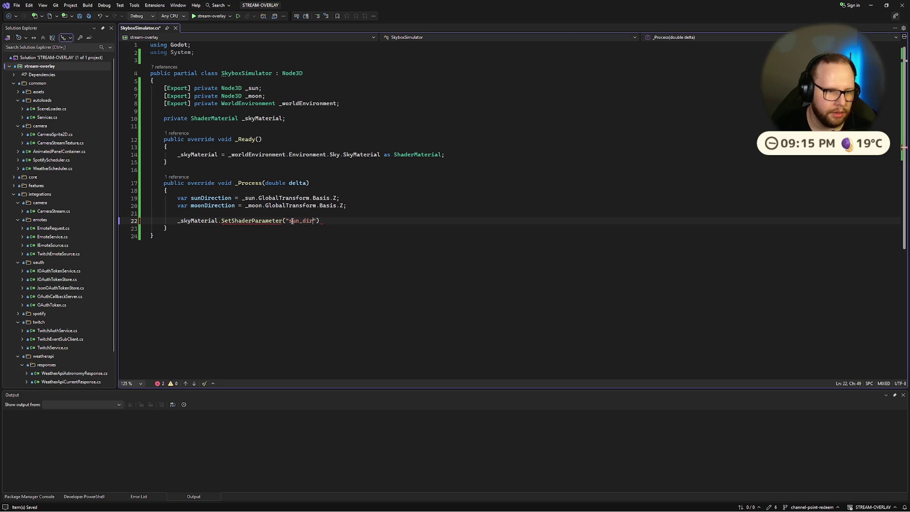
{"action": "key", "text": "BackSpace"}
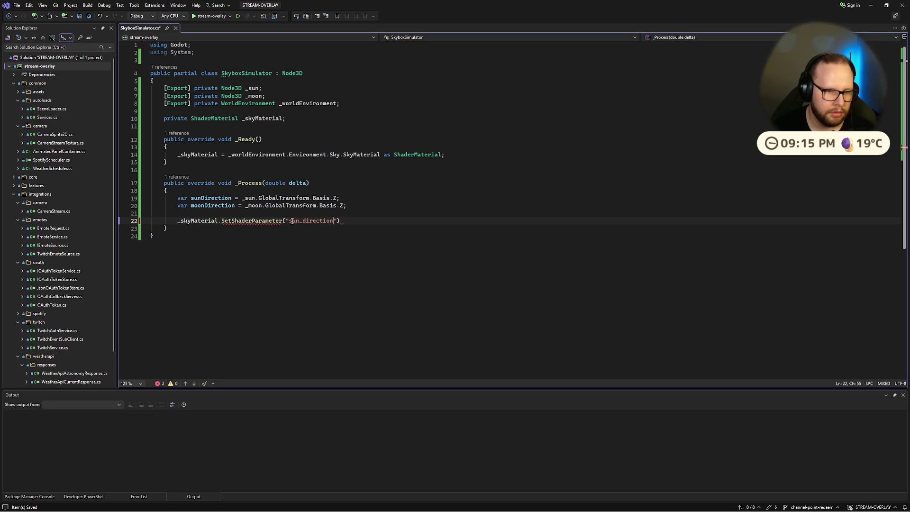
{"action": "type", "text": "\","}
{"action": "type", "text": "sun"}
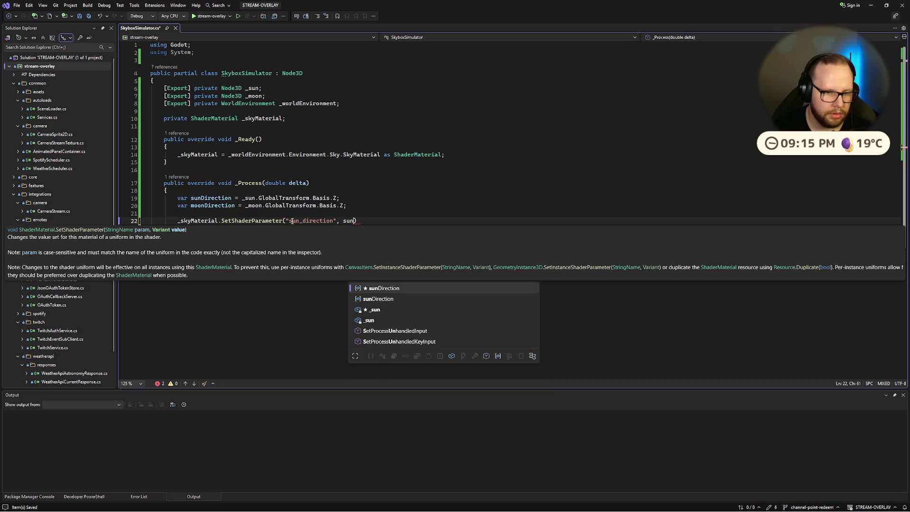
{"action": "key", "text": "Tab"}
{"action": "type", "text": ")'"}
{"action": "key", "text": "BackSpace"}
{"action": "type", "text": ";"}
{"action": "key", "text": "ctrl+super+Right"}
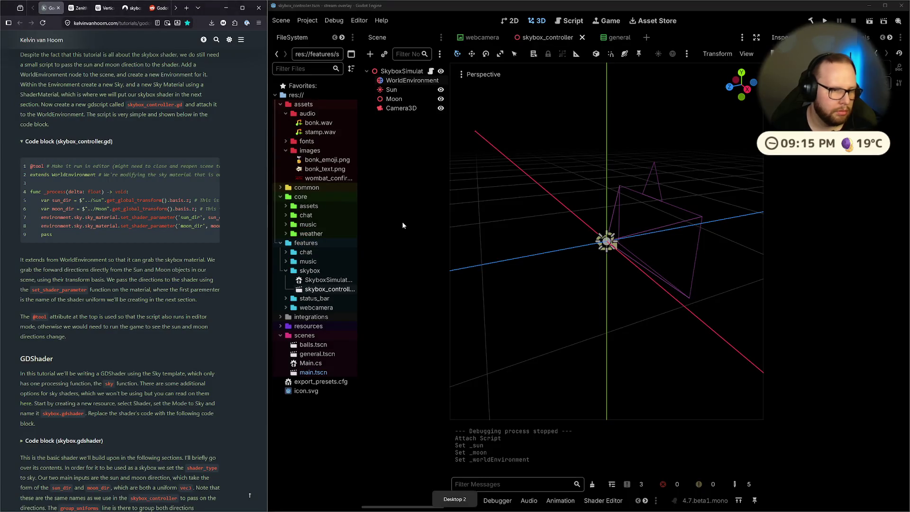
{"action": "key", "text": "ctrl+super+Right"}
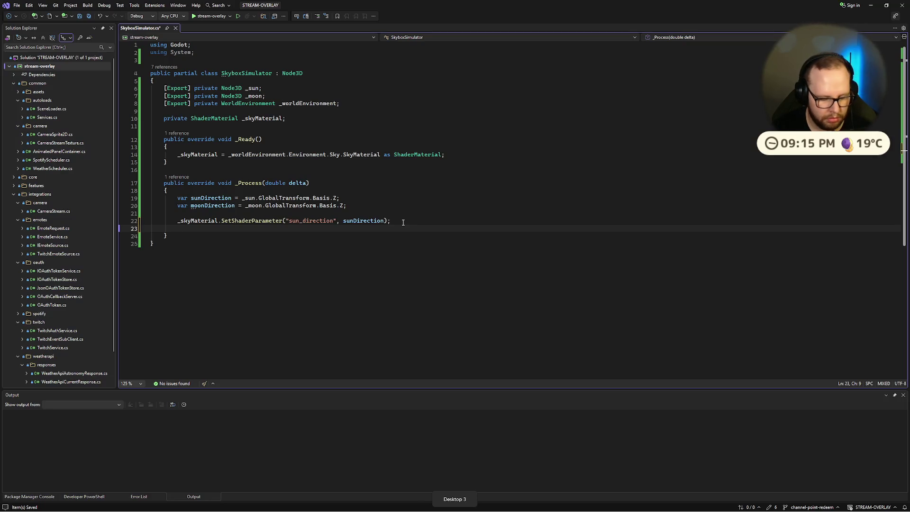
Step: Copy the SetShaderParameter call to line 23 and change its parameter to "moon_direction"
{"action": "key", "text": "ctrl+space"}
{"action": "key", "text": "Down"}
{"action": "key", "text": "Down"}
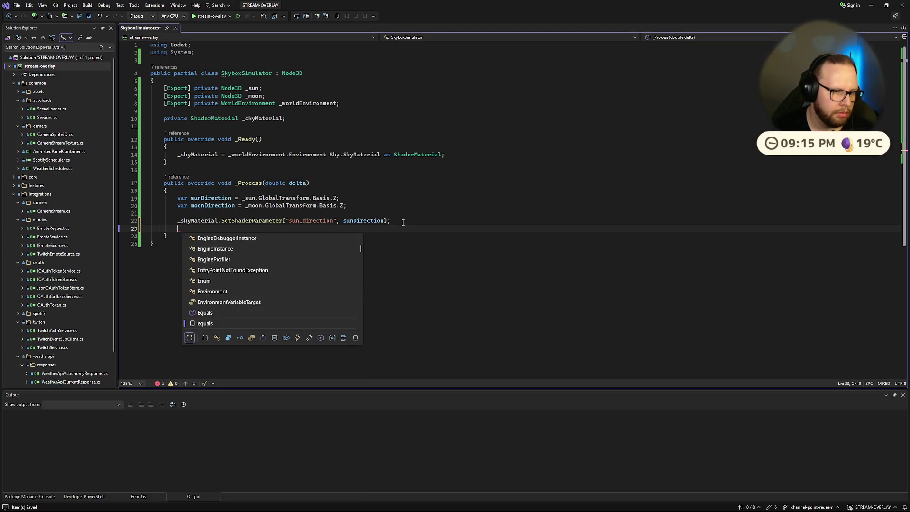
{"action": "type", "text": "_skyMaterial.Set"}
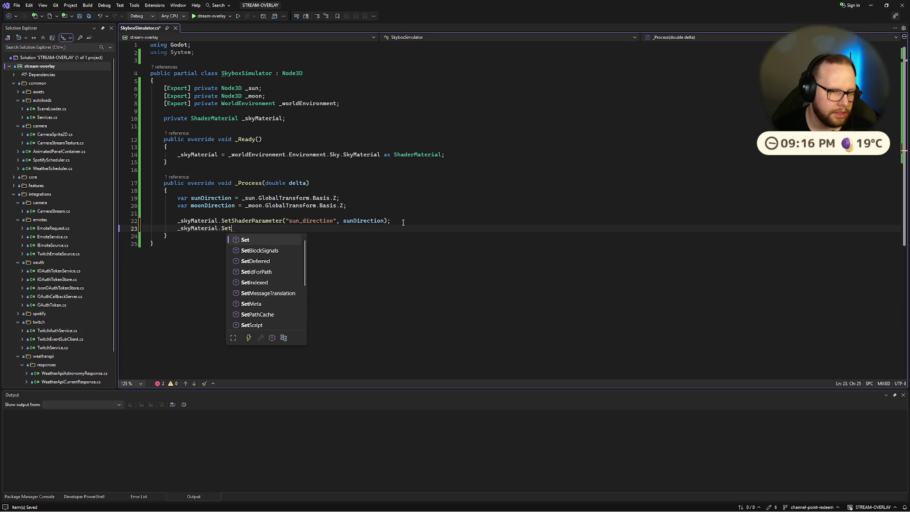
{"action": "key", "text": "Escape"}
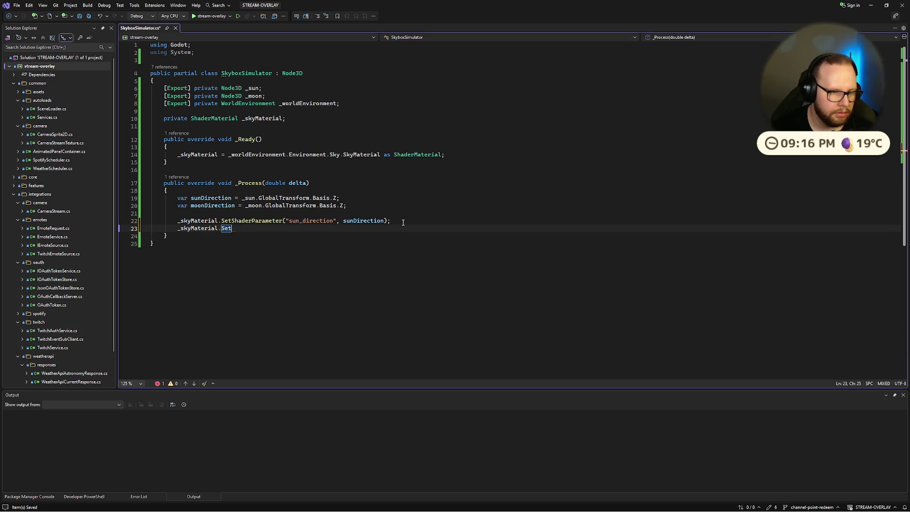
{"action": "mouse_move", "coordinate": [232, 228]}
{"action": "left_mouse_down"}
{"action": "mouse_move", "coordinate": [178, 221]}
{"action": "mouse_move", "coordinate": [232, 228]}
{"action": "mouse_move", "coordinate": [219, 229]}
{"action": "left_mouse_up"}
{"action": "type", "text": ".SetShaderParameter(\"sun_direction\", sunDirection);"}
{"action": "left_click_drag", "start_coordinate": [295, 230], "coordinate": [288, 230]}
{"action": "type", "text": "\"mo"}
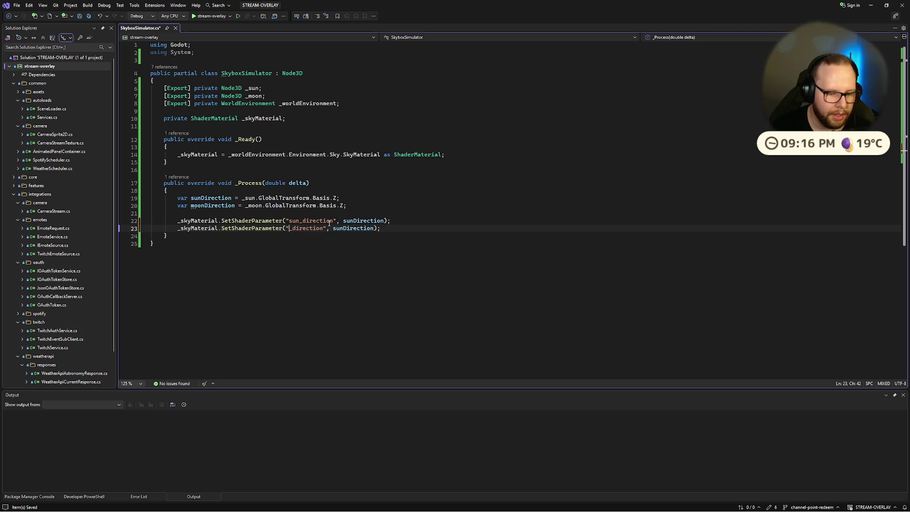
{"action": "type", "text": "on"}
Step: Return to the end of the moon_direction line and move the Mic/Aux filters window up and right
{"action": "key", "text": "ctrl+End"}
{"action": "key", "text": "Up"}
{"action": "key", "text": "Up"}
{"action": "key", "text": "End"}
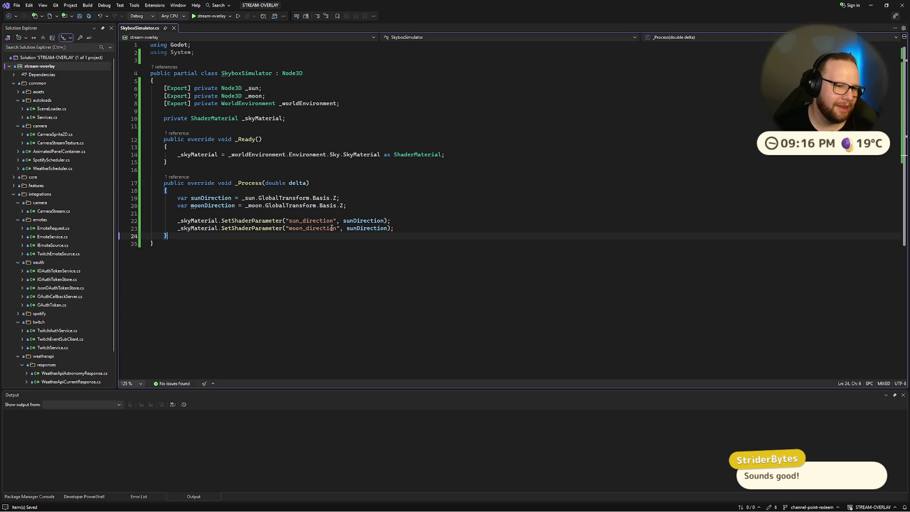
{"action": "key", "text": "Return"}
{"action": "key", "text": "Return"}
{"action": "key", "text": "ctrl+z"}
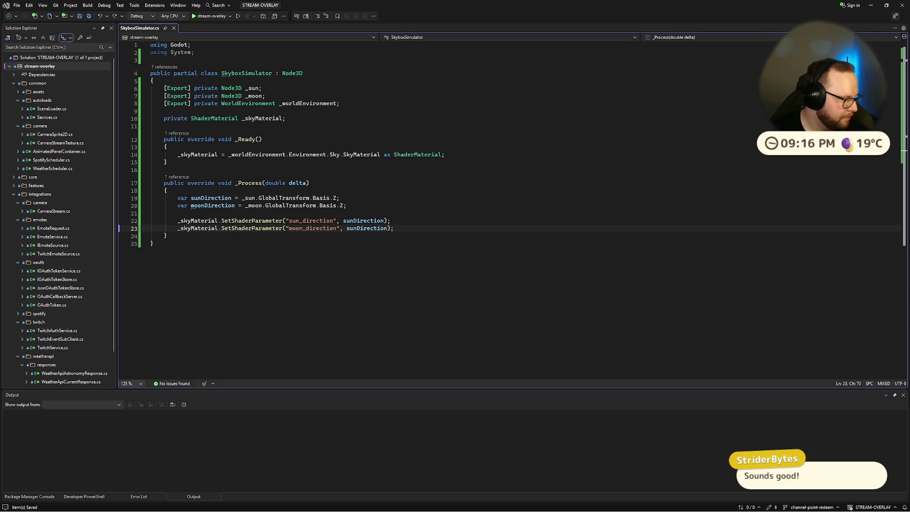
{"action": "left_click_drag", "start_coordinate": [173, 248], "coordinate": [321, 175]}
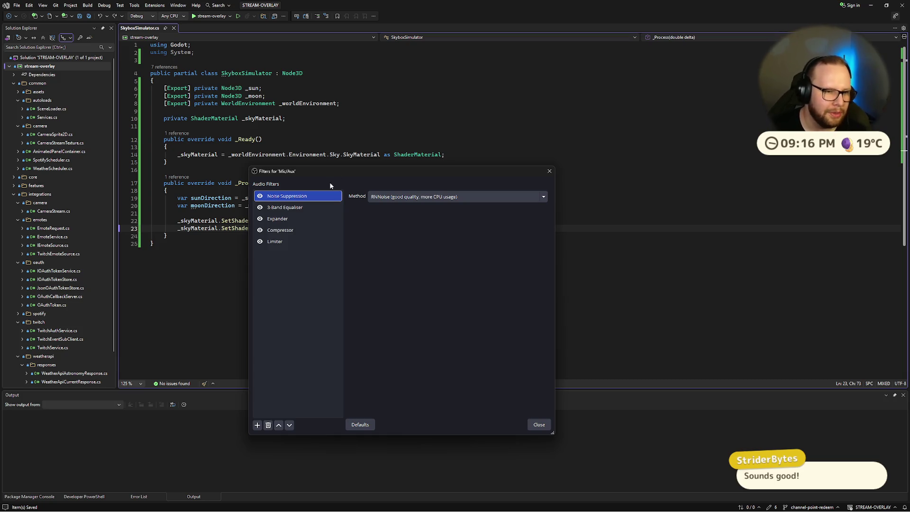
Step: Review the 3-Band Equaliser and Expander filters, keeping the EQ enabled and Low at 2.50 dB
{"action": "left_click", "coordinate": [294, 207]}
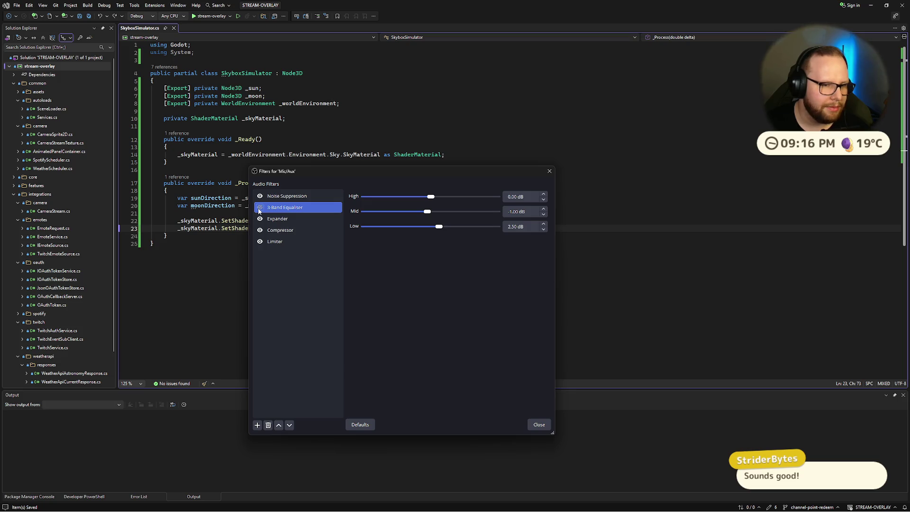
{"action": "left_click", "coordinate": [260, 209]}
{"action": "left_click", "coordinate": [260, 208]}
{"action": "left_click", "coordinate": [260, 208]}
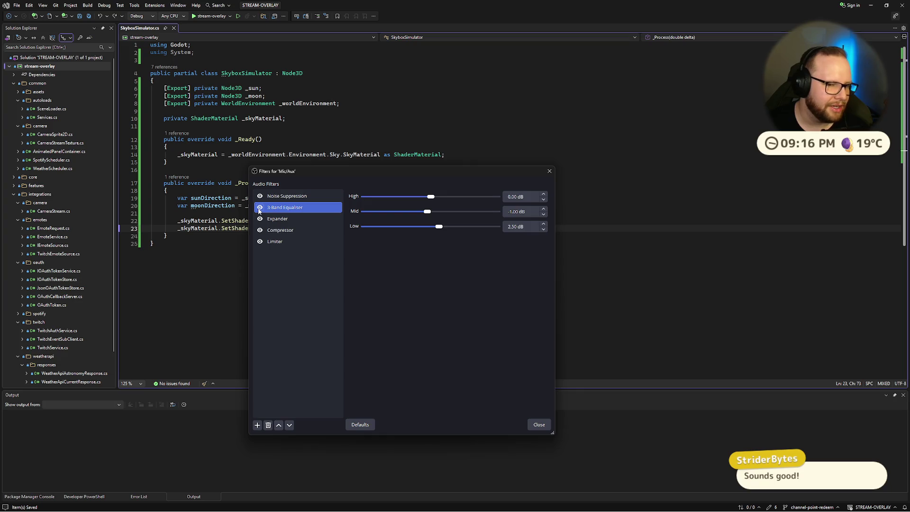
{"action": "left_click", "coordinate": [272, 219]}
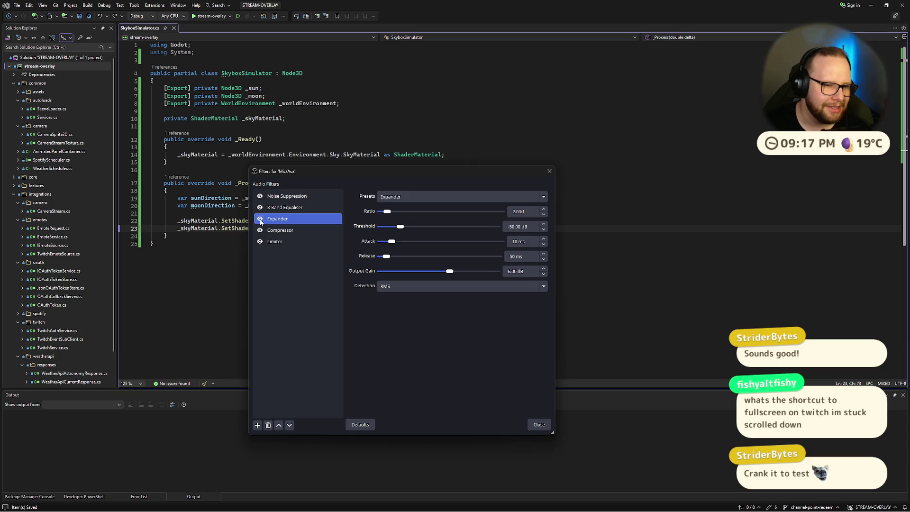
{"action": "left_click", "coordinate": [282, 208]}
{"action": "left_click_drag", "start_coordinate": [458, 230], "coordinate": [525, 225]}
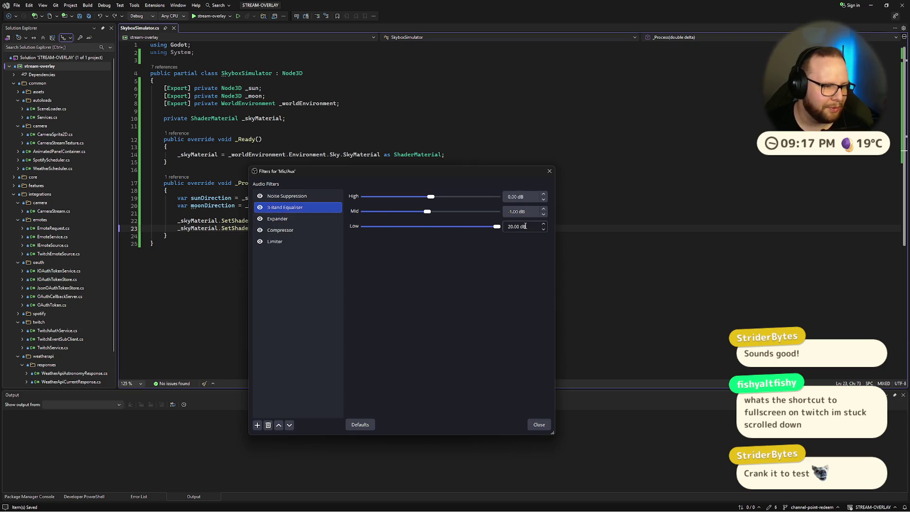
{"action": "key", "text": "ctrl+z"}
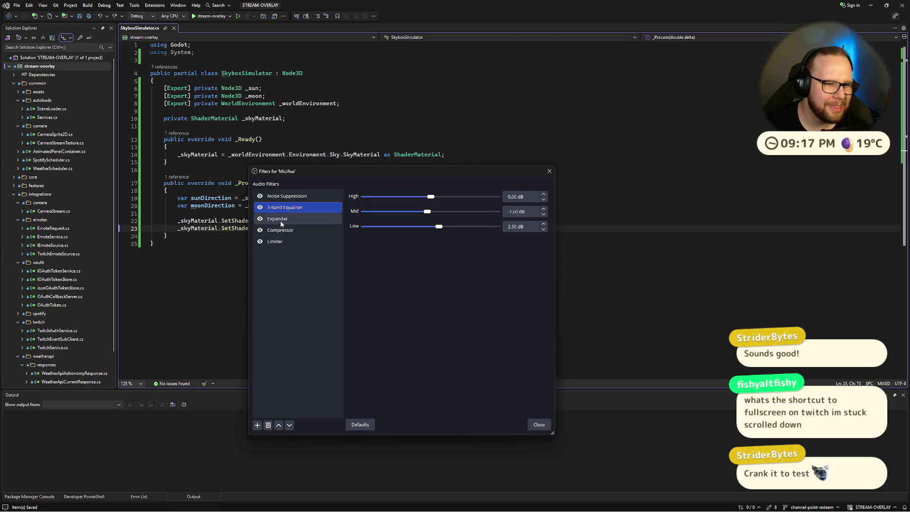
{"action": "left_click", "coordinate": [312, 219]}
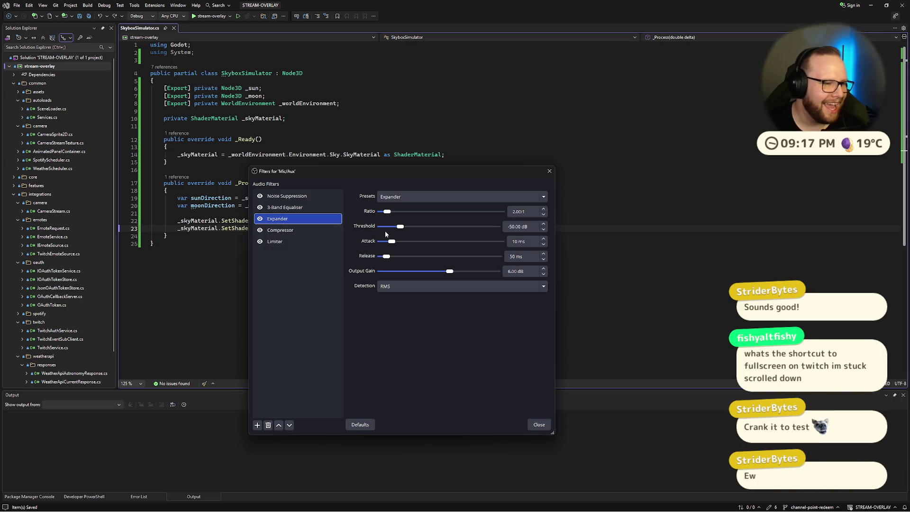
Step: Search the Start menu for 'audio' to launch RØDE Central
{"action": "key", "text": "super"}
{"action": "key", "text": "super"}
{"action": "key", "text": "super"}
{"action": "key", "text": "super"}
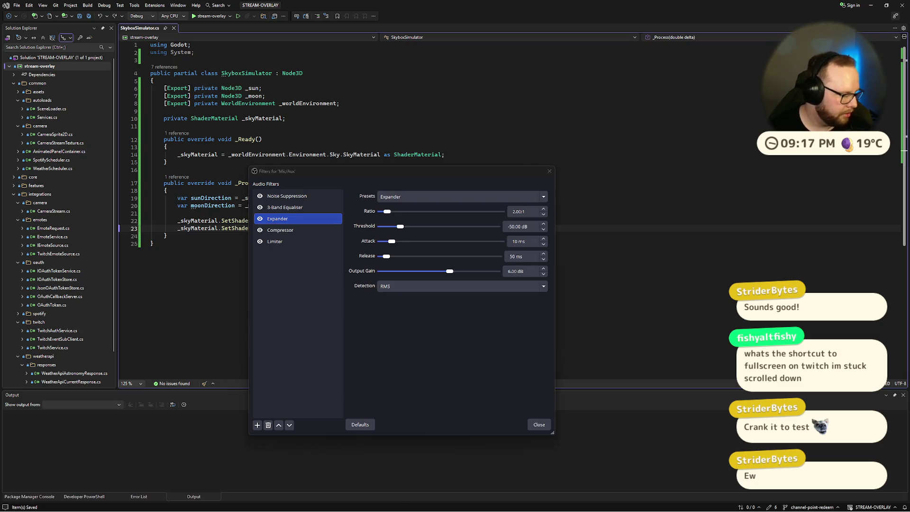
{"action": "key", "text": "super"}
{"action": "type", "text": "audio"}
{"action": "key", "text": "Escape"}
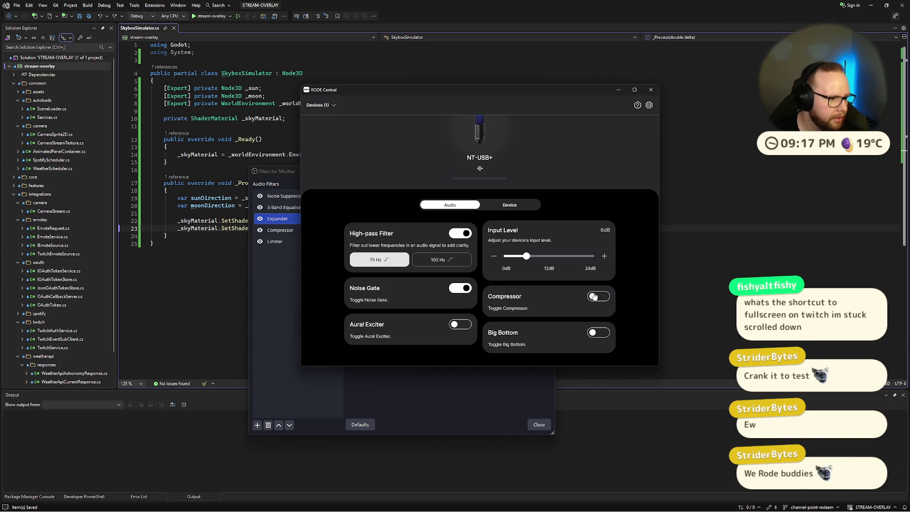
{"action": "scroll", "coordinate": [358, 203], "scroll_direction": "up", "scroll_amount": 1}
{"action": "scroll", "coordinate": [455, 151], "scroll_direction": "down", "scroll_amount": 1}
{"action": "scroll", "coordinate": [457, 154], "scroll_direction": "up", "scroll_amount": 1}
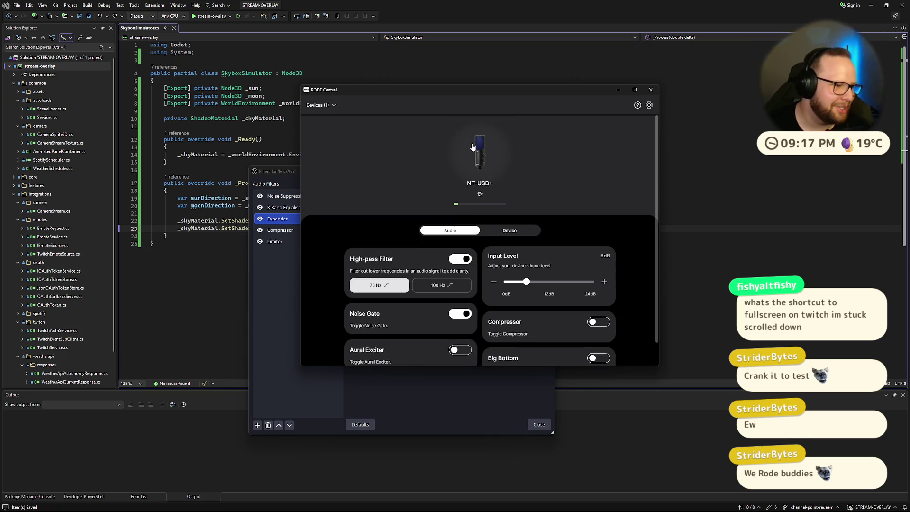
{"action": "scroll", "coordinate": [534, 157], "scroll_direction": "down", "scroll_amount": 1}
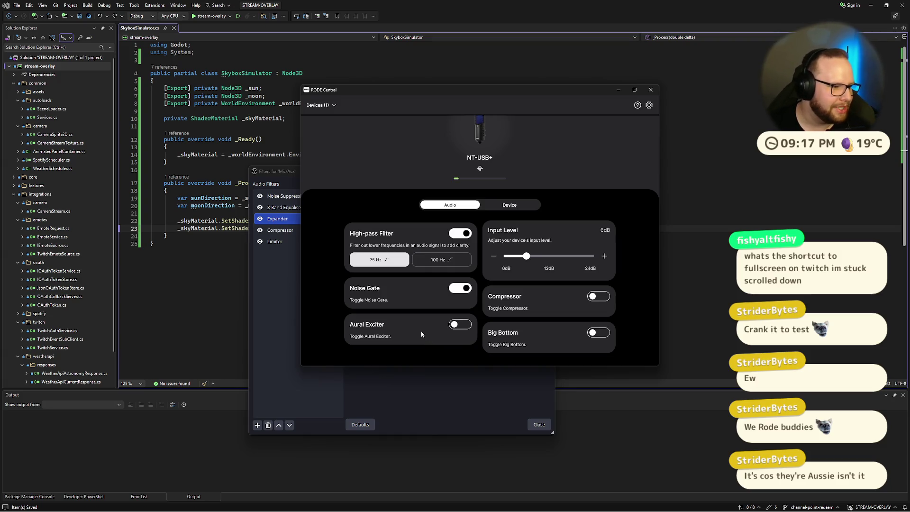
{"action": "scroll", "coordinate": [396, 217], "scroll_direction": "up", "scroll_amount": 1}
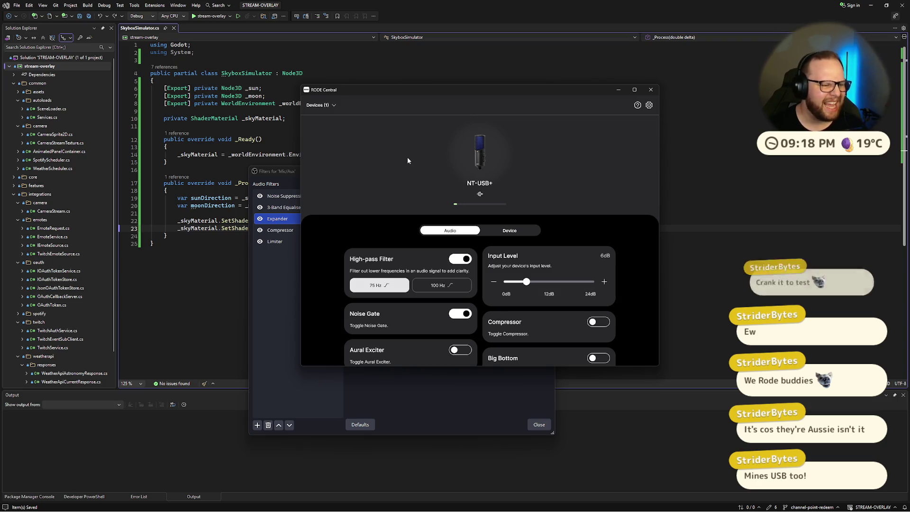
{"action": "scroll", "coordinate": [444, 169], "scroll_direction": "down", "scroll_amount": 1}
{"action": "scroll", "coordinate": [433, 174], "scroll_direction": "up", "scroll_amount": 1}
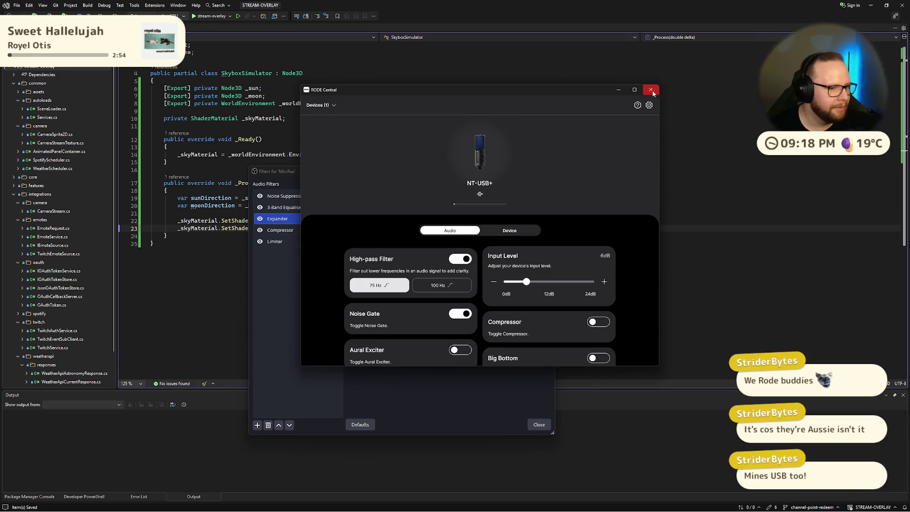
{"action": "scroll", "coordinate": [605, 166], "scroll_direction": "down", "scroll_amount": 1}
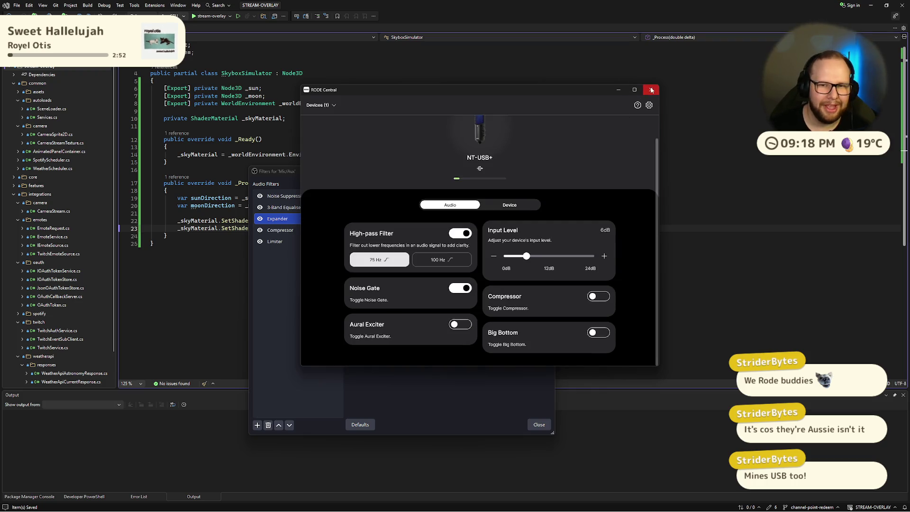
Step: Close RØDE Central, view the Compressor and Limiter filters, then close the Mic/Aux filters window
{"action": "left_click", "coordinate": [651, 90]}
{"action": "left_click", "coordinate": [284, 230]}
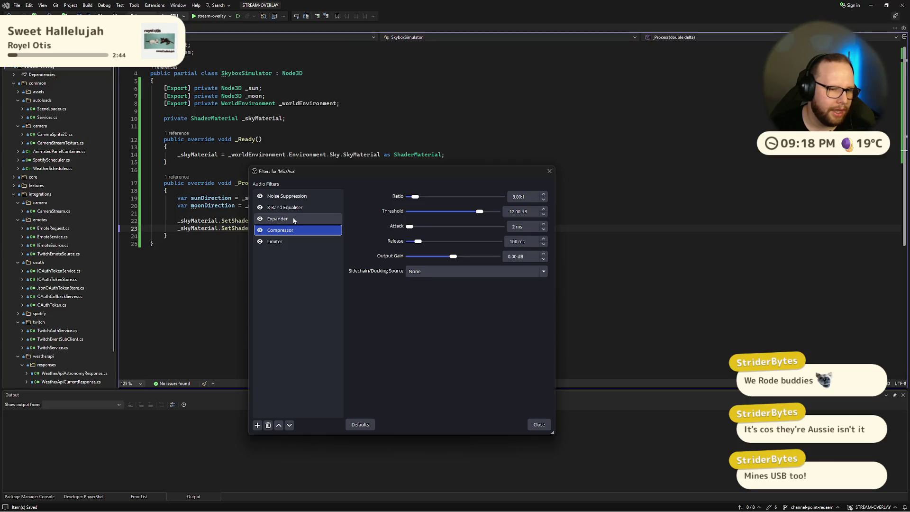
{"action": "left_click", "coordinate": [285, 239]}
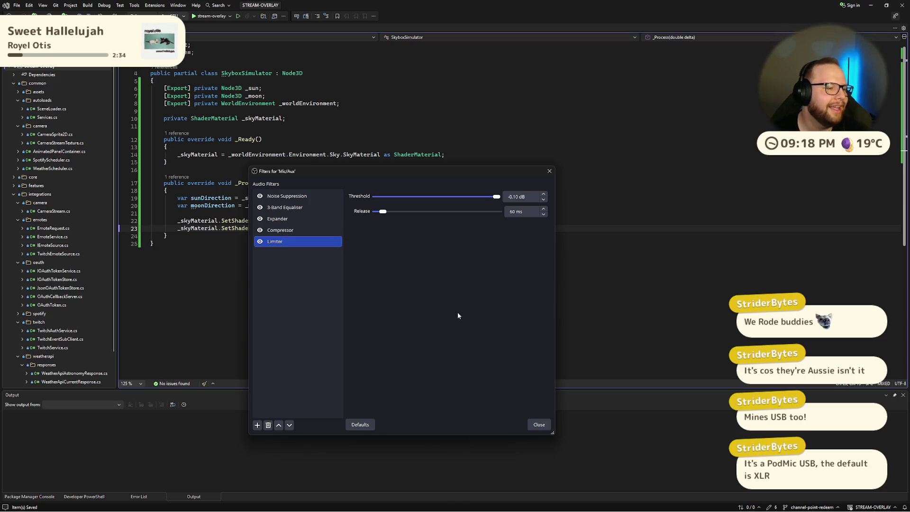
{"action": "left_click", "coordinate": [550, 171]}
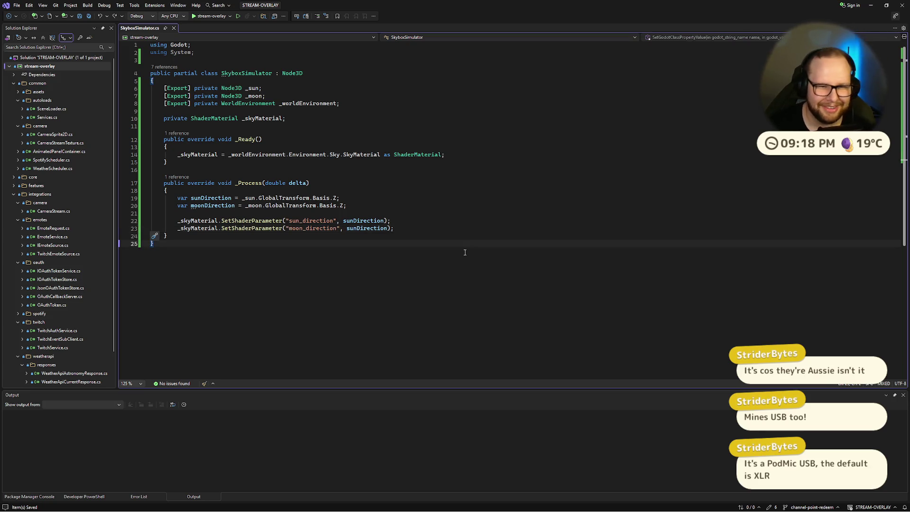
Step: Cycle through the virtual desktops and end on the Godot editor and tutorial desktop
{"action": "key", "text": "ctrl+super+Right"}
{"action": "key", "text": "ctrl+super+Left"}
{"action": "key", "text": "ctrl+super+Left"}
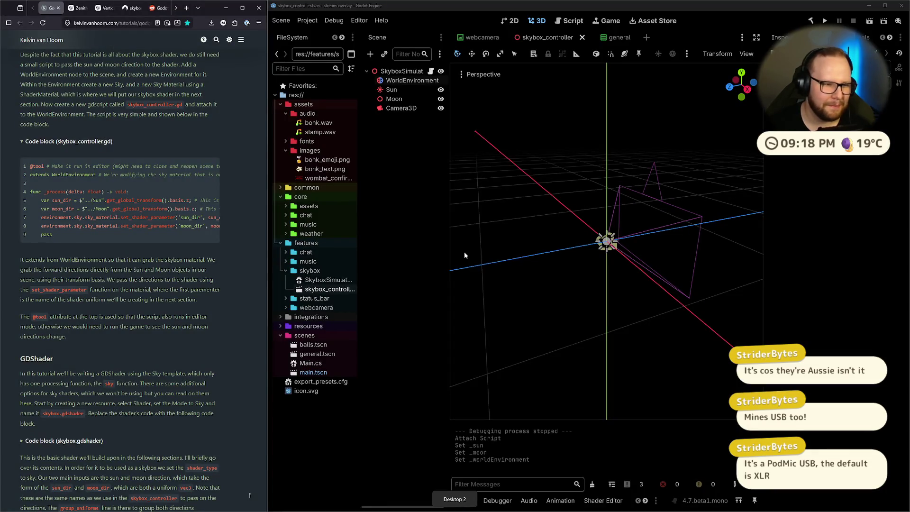
{"action": "key", "text": "ctrl+super+Right"}
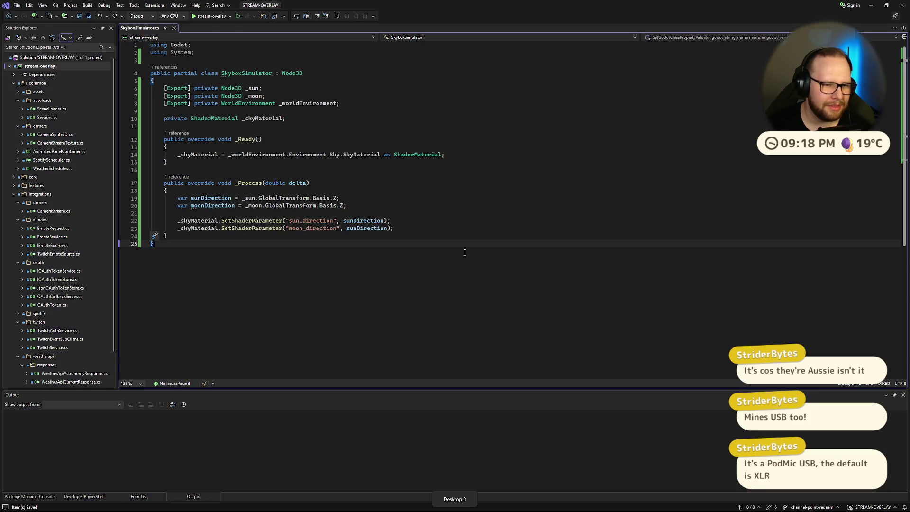
{"action": "key", "text": "ctrl+super+Left"}
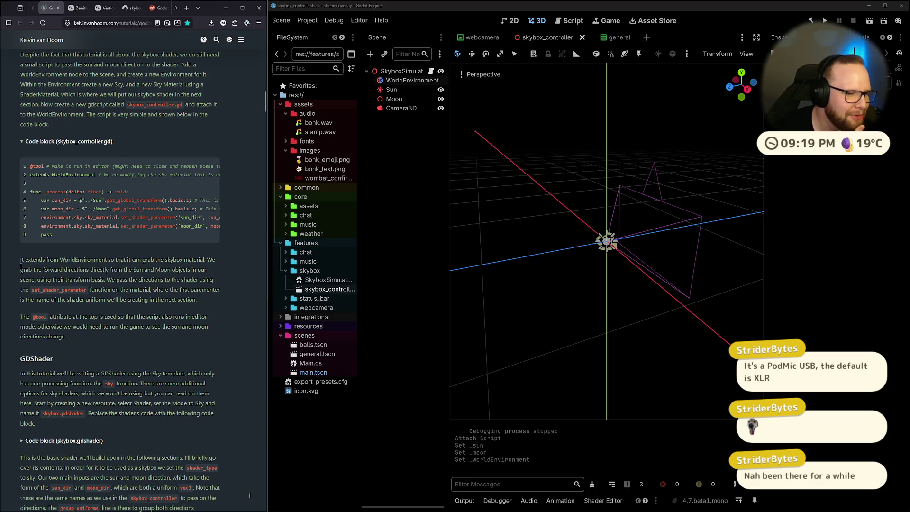
Step: Highlight the tutorial sentence about extending WorldEnvironment, then scroll back to the page top
{"action": "left_click_drag", "start_coordinate": [19, 262], "coordinate": [132, 267]}
{"action": "left_click", "coordinate": [131, 266]}
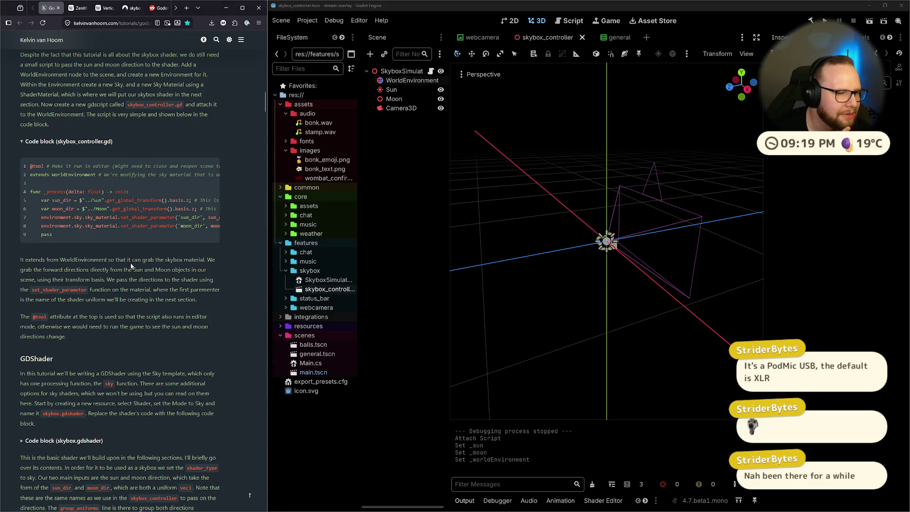
{"action": "left_click_drag", "start_coordinate": [21, 260], "coordinate": [96, 260]}
{"action": "left_click", "coordinate": [121, 277]}
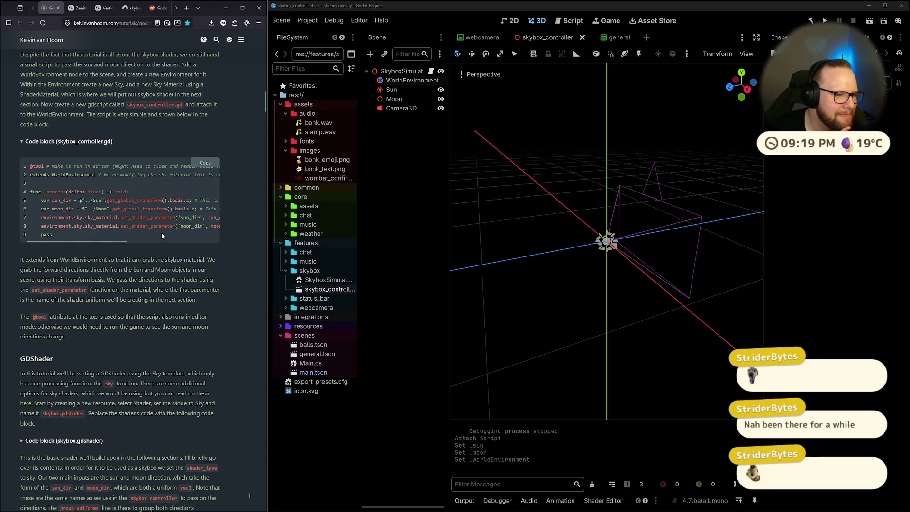
{"action": "left_click_drag", "start_coordinate": [20, 260], "coordinate": [141, 260]}
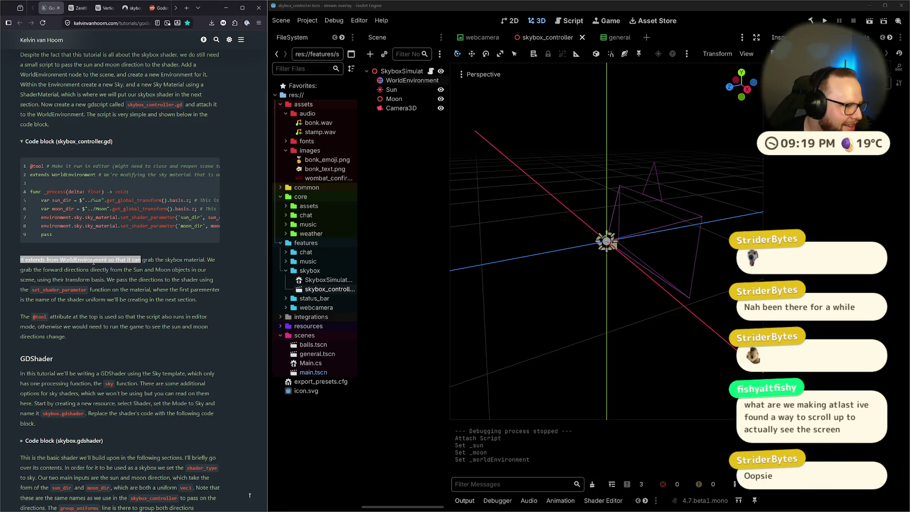
{"action": "left_click", "coordinate": [234, 251]}
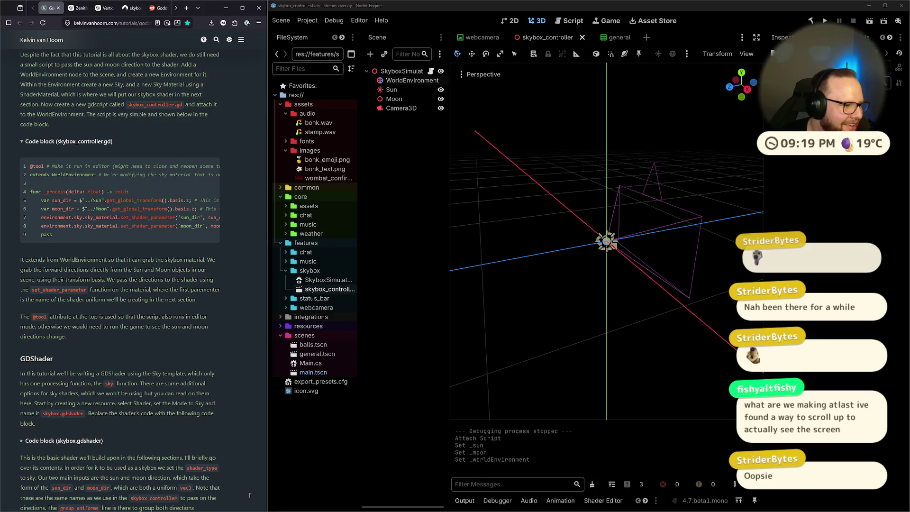
{"action": "scroll", "coordinate": [227, 142], "scroll_direction": "up", "scroll_amount": 2}
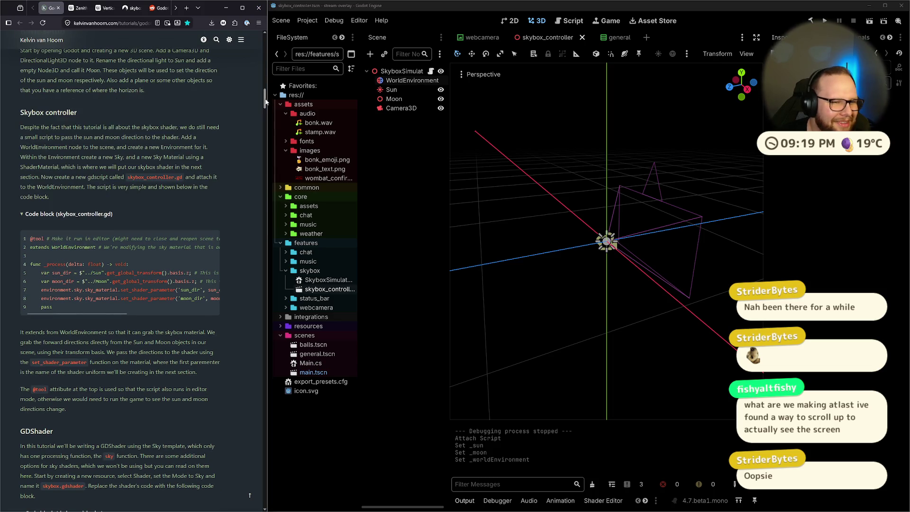
{"action": "scroll", "coordinate": [227, 142], "scroll_direction": "up", "scroll_amount": 10}
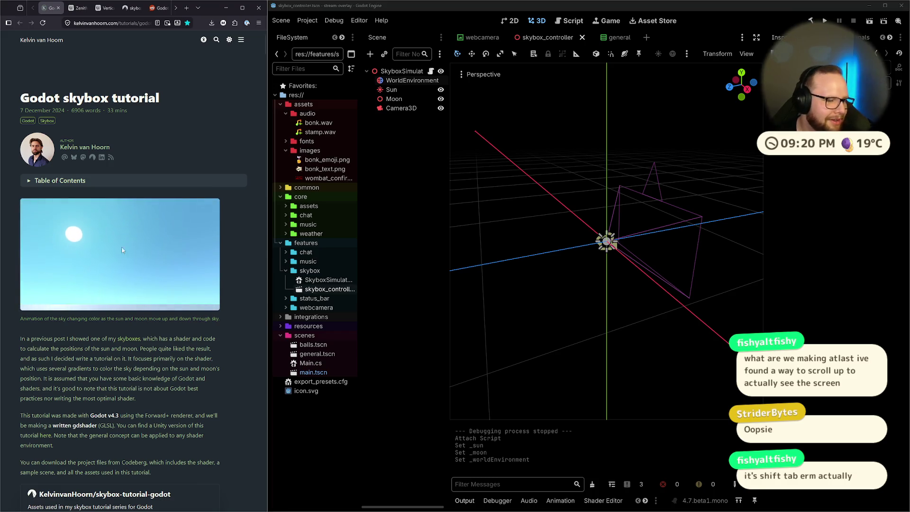
Step: Scroll down to the skybox_controller.gd code block and highlight the controller explanation
{"action": "scroll", "coordinate": [212, 261], "scroll_direction": "down", "scroll_amount": 1}
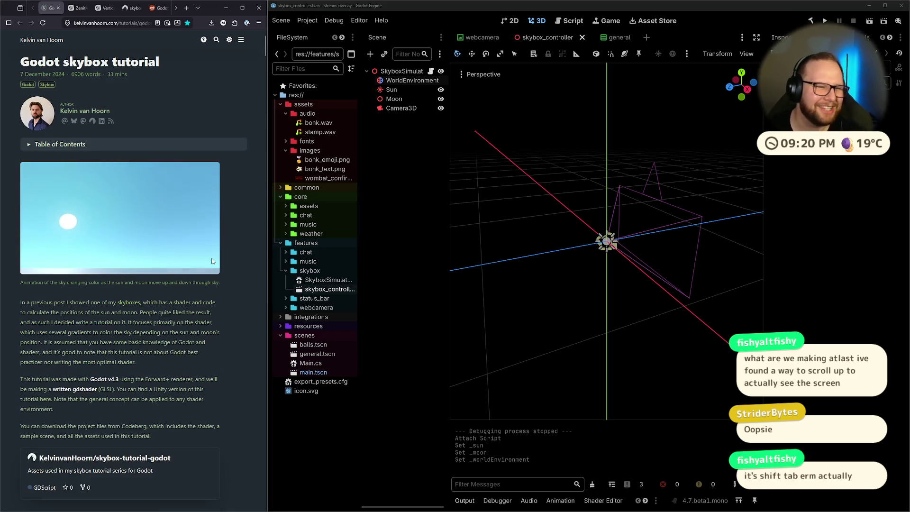
{"action": "scroll", "coordinate": [211, 257], "scroll_direction": "down", "scroll_amount": 15}
{"action": "scroll", "coordinate": [206, 242], "scroll_direction": "down", "scroll_amount": 15}
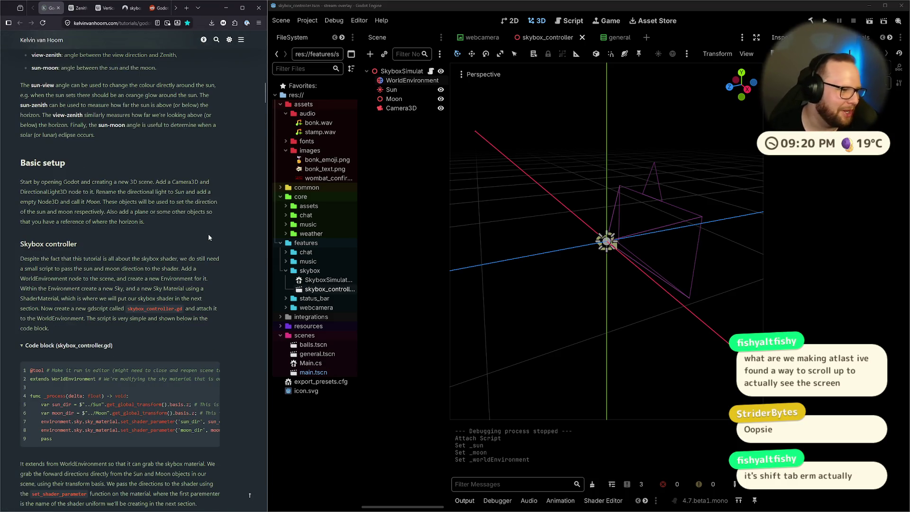
{"action": "scroll", "coordinate": [109, 289], "scroll_direction": "down", "scroll_amount": 3}
{"action": "scroll", "coordinate": [109, 289], "scroll_direction": "up", "scroll_amount": 4}
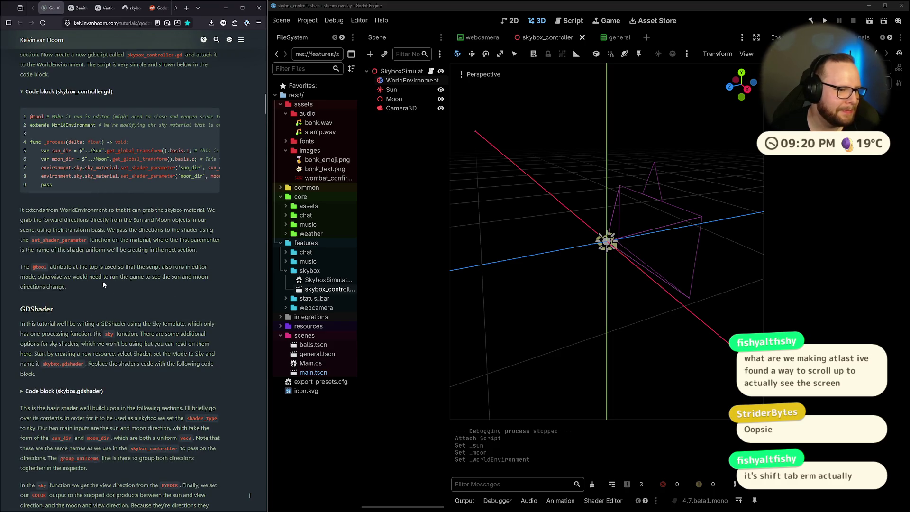
{"action": "scroll", "coordinate": [102, 237], "scroll_direction": "up", "scroll_amount": 1}
{"action": "scroll", "coordinate": [101, 237], "scroll_direction": "down", "scroll_amount": 3}
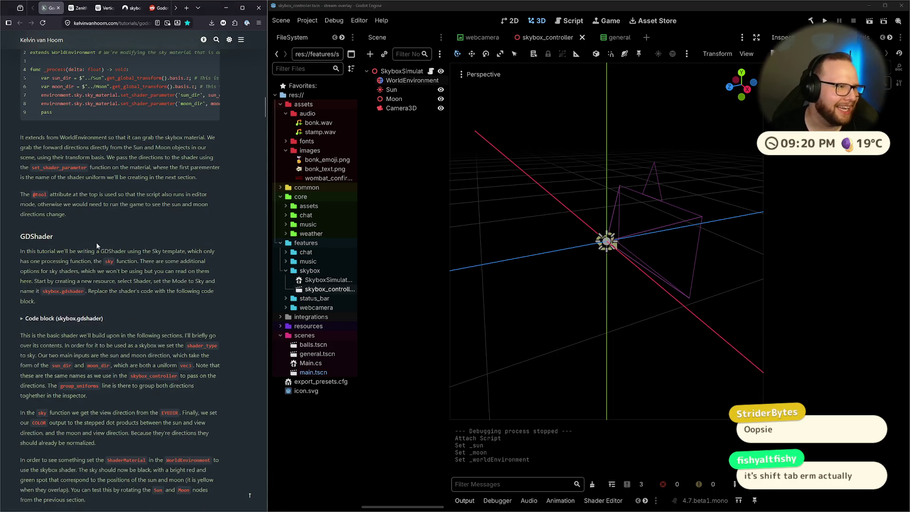
{"action": "mouse_move", "coordinate": [17, 135]}
{"action": "left_mouse_down"}
{"action": "mouse_move", "coordinate": [142, 156]}
{"action": "mouse_move", "coordinate": [213, 52]}
{"action": "left_mouse_up"}
{"action": "left_click", "coordinate": [221, 161]}
Step: Highlight the paragraph on grabbing the sky material and the $"../Sun" path in the code
{"action": "scroll", "coordinate": [170, 240], "scroll_direction": "up", "scroll_amount": 3}
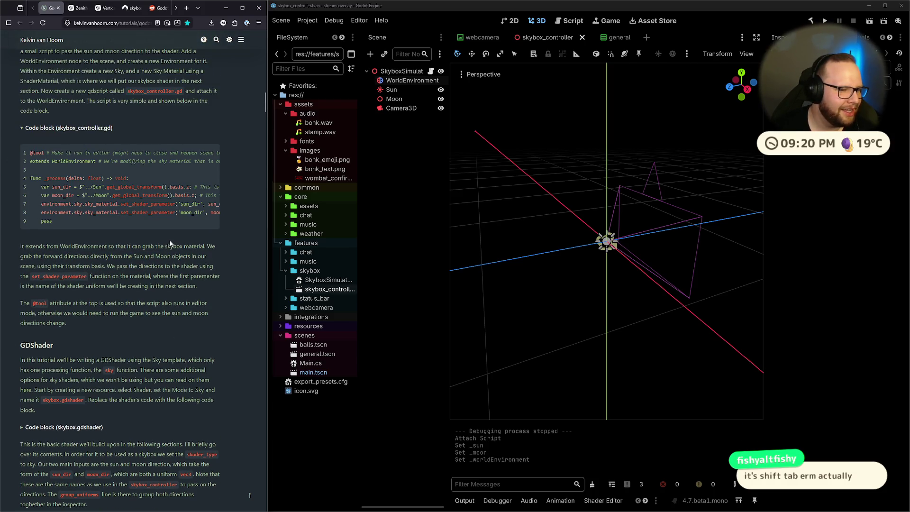
{"action": "mouse_move", "coordinate": [20, 246]}
{"action": "left_mouse_down"}
{"action": "mouse_move", "coordinate": [95, 247]}
{"action": "mouse_move", "coordinate": [85, 256]}
{"action": "mouse_move", "coordinate": [226, 246]}
{"action": "left_mouse_up"}
{"action": "mouse_move", "coordinate": [101, 246]}
{"action": "left_mouse_down"}
{"action": "mouse_move", "coordinate": [210, 244]}
{"action": "mouse_move", "coordinate": [209, 268]}
{"action": "mouse_move", "coordinate": [105, 259]}
{"action": "mouse_move", "coordinate": [216, 266]}
{"action": "left_mouse_up"}
{"action": "left_click", "coordinate": [186, 248]}
{"action": "left_click", "coordinate": [216, 256]}
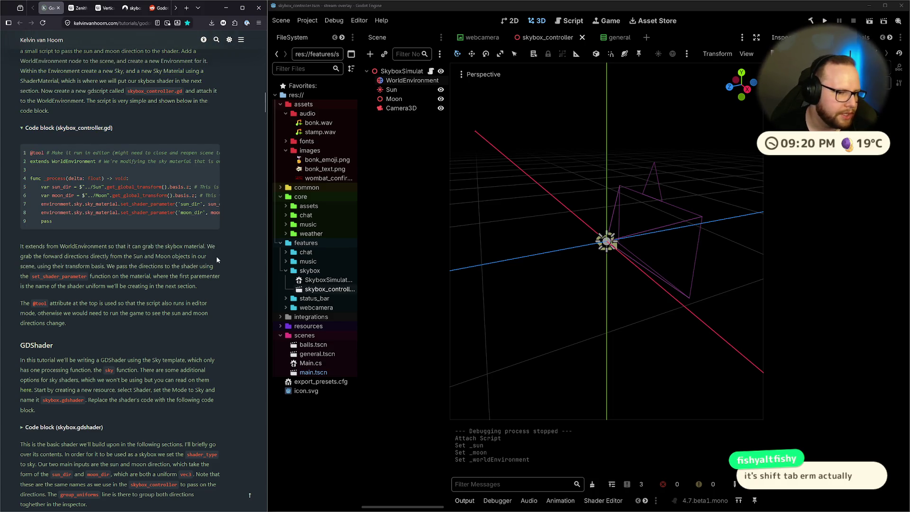
{"action": "scroll", "coordinate": [220, 256], "scroll_direction": "down", "scroll_amount": 3}
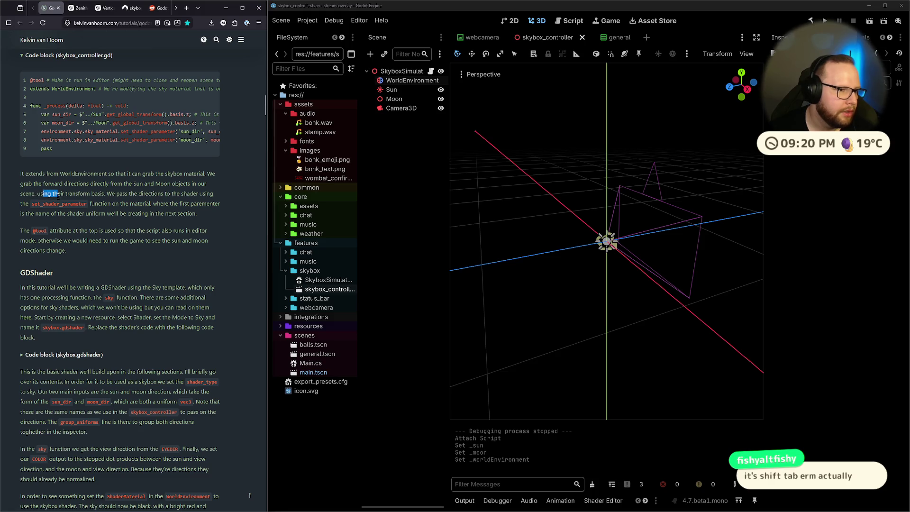
{"action": "left_click_drag", "start_coordinate": [76, 115], "coordinate": [105, 115]}
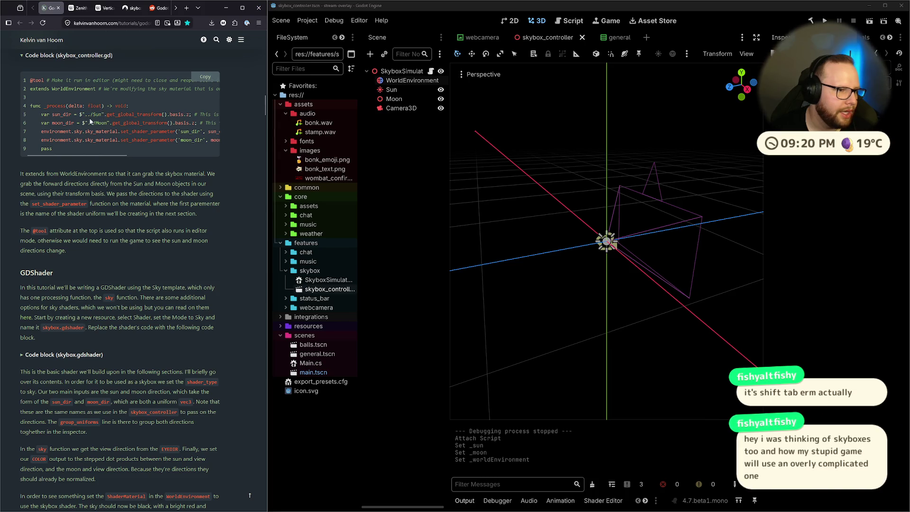
{"action": "left_click", "coordinate": [100, 115]}
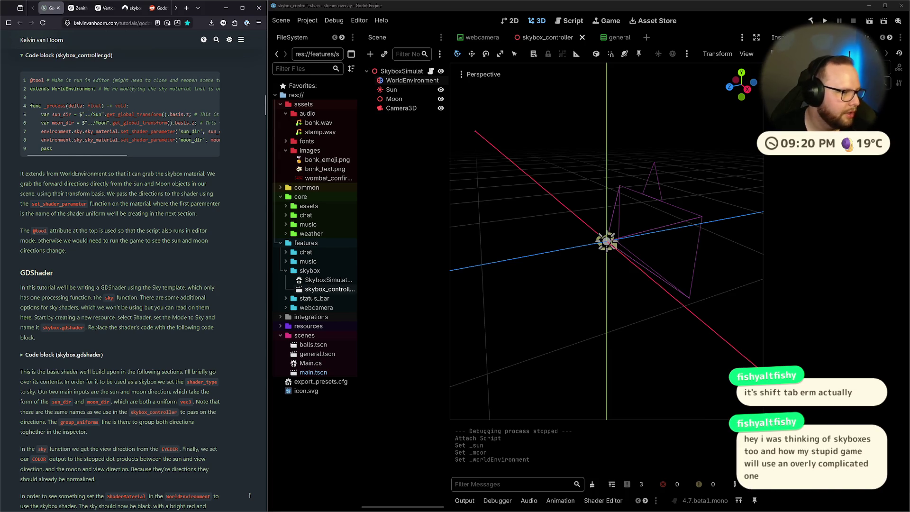
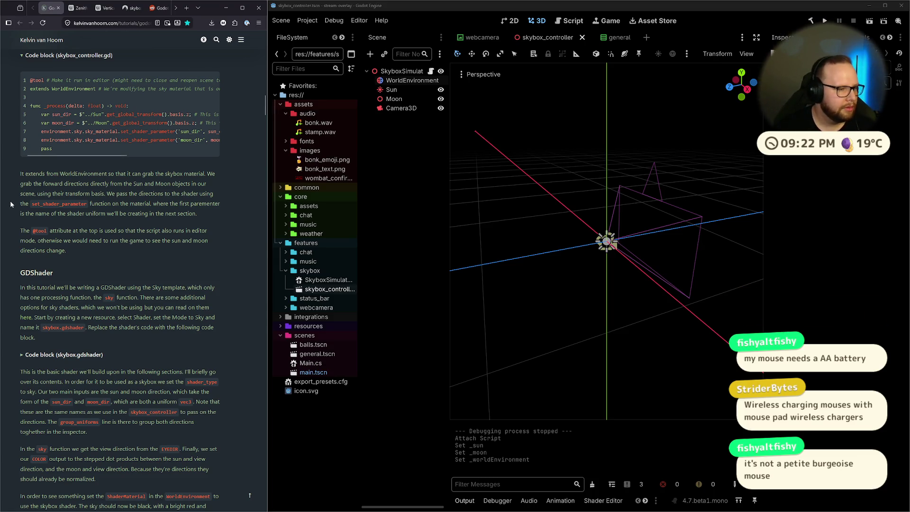
{"action": "scroll", "coordinate": [86, 206], "scroll_direction": "down", "scroll_amount": 2}
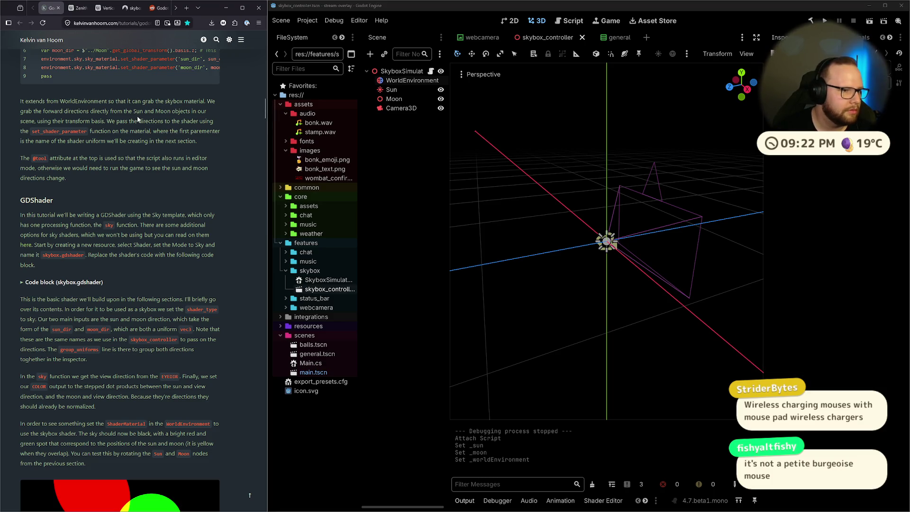
{"action": "left_click_drag", "start_coordinate": [18, 101], "coordinate": [132, 124]}
{"action": "left_click", "coordinate": [130, 128]}
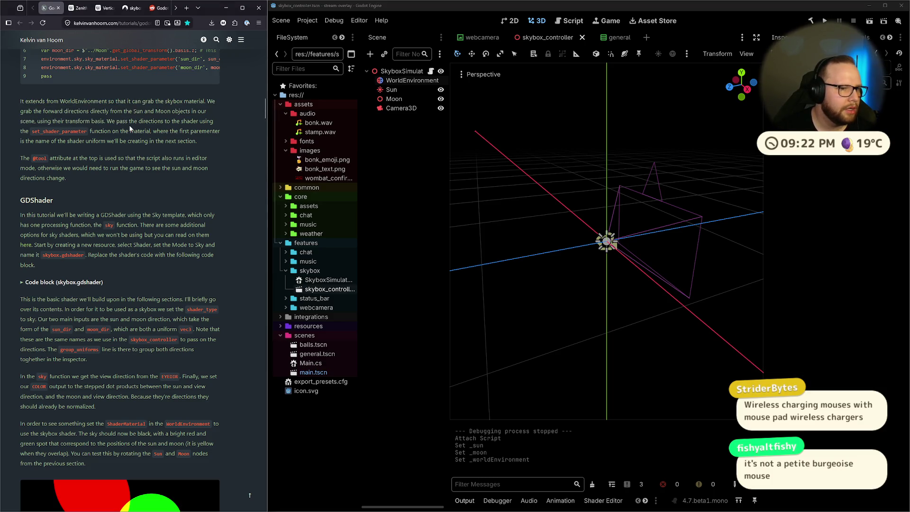
{"action": "mouse_move", "coordinate": [21, 158]}
{"action": "left_mouse_down"}
{"action": "mouse_move", "coordinate": [122, 157]}
{"action": "mouse_move", "coordinate": [66, 178]}
{"action": "mouse_move", "coordinate": [139, 168]}
{"action": "left_mouse_up"}
{"action": "left_click", "coordinate": [200, 160]}
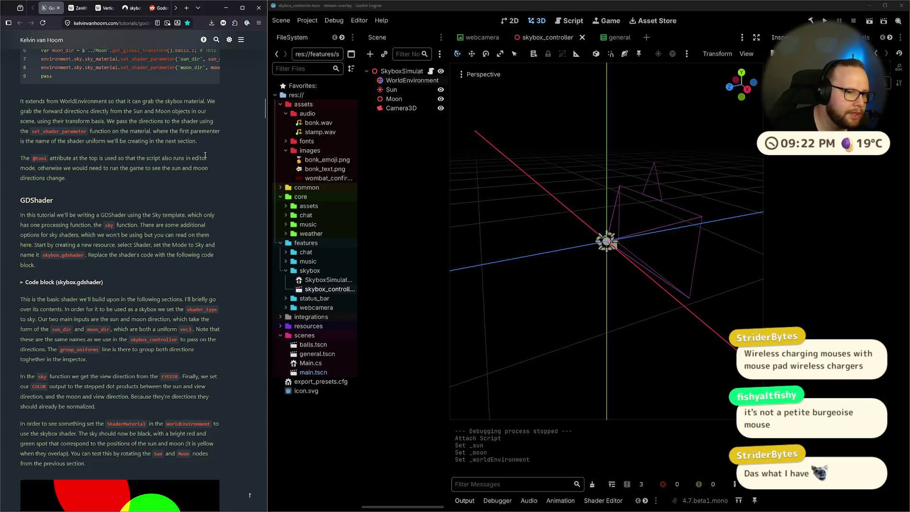
{"action": "mouse_move", "coordinate": [187, 173]}
{"action": "left_mouse_down"}
{"action": "mouse_move", "coordinate": [22, 168]}
{"action": "mouse_move", "coordinate": [21, 158]}
{"action": "left_mouse_up"}
{"action": "left_click", "coordinate": [120, 158]}
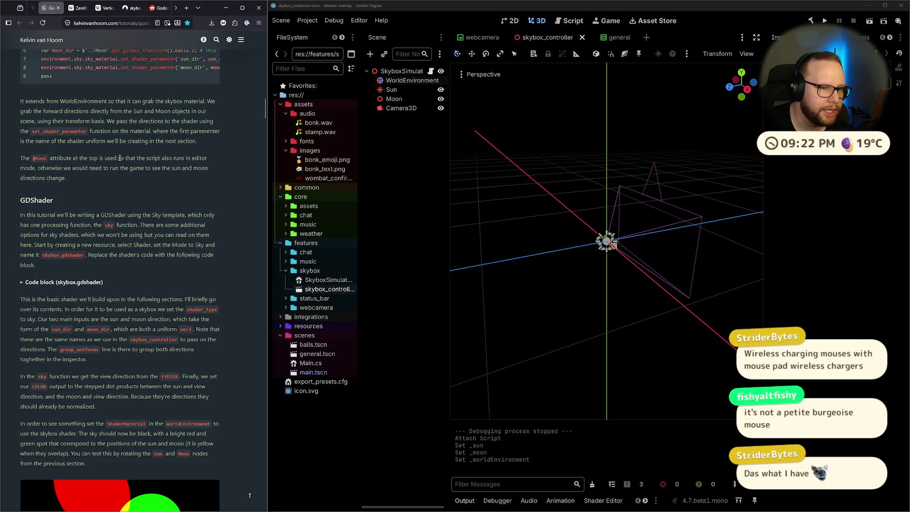
Step: In SkyboxSimulator.cs, delete the unused 'using System;' line, leaving a blank line above the class
{"action": "key", "text": "ctrl+super+Right"}
{"action": "left_click", "coordinate": [200, 53]}
{"action": "key", "text": "ctrl+x"}
{"action": "key", "text": "Return"}
Step: Add [Tool] above the class, save the script, then bring up the Logitech product page
{"action": "type", "text": "[Tool"}
{"action": "key", "text": "ctrl+s"}
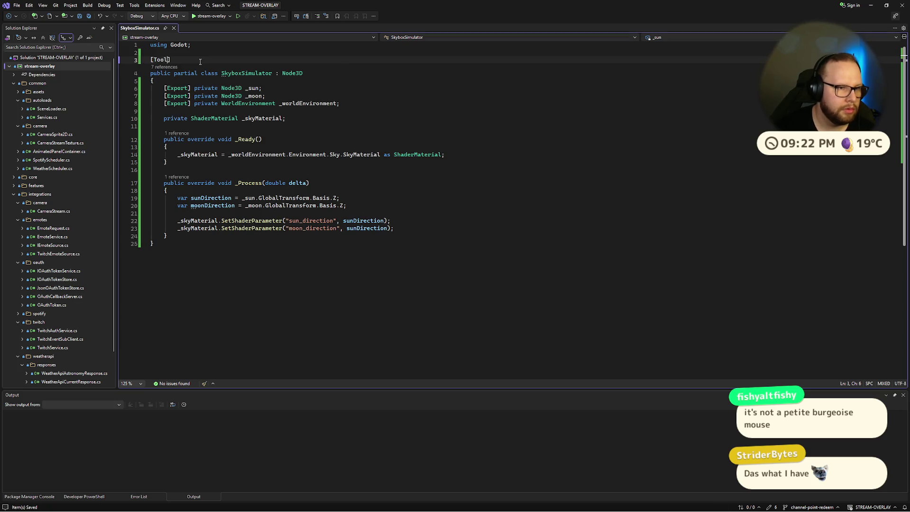
{"action": "key", "text": "ctrl+super+Right"}
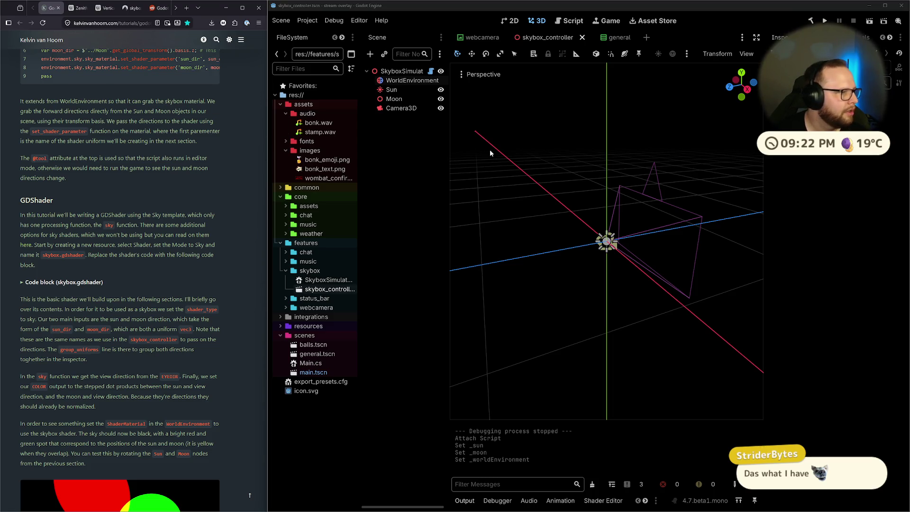
{"action": "key", "text": "alt+Tab"}
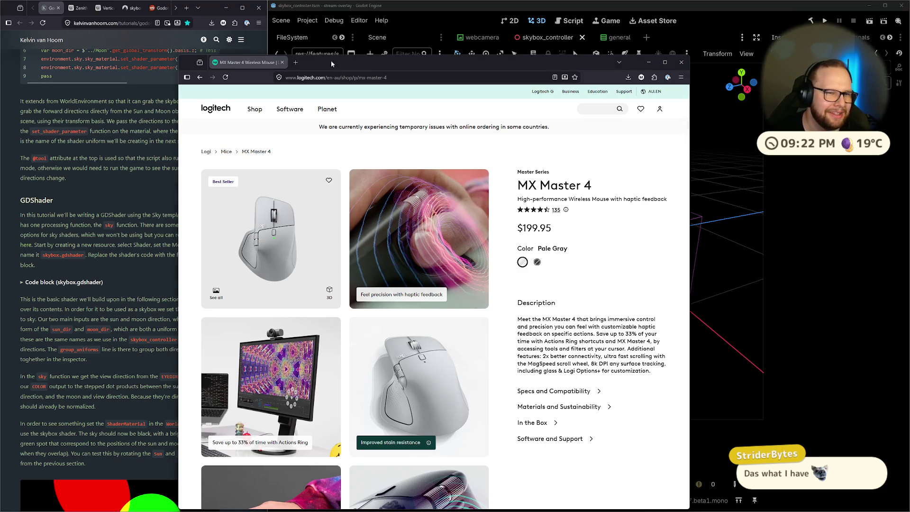
{"action": "mouse_move", "coordinate": [400, 62]}
{"action": "left_mouse_down"}
{"action": "mouse_move", "coordinate": [419, 26]}
{"action": "mouse_move", "coordinate": [449, 25]}
{"action": "left_mouse_up"}
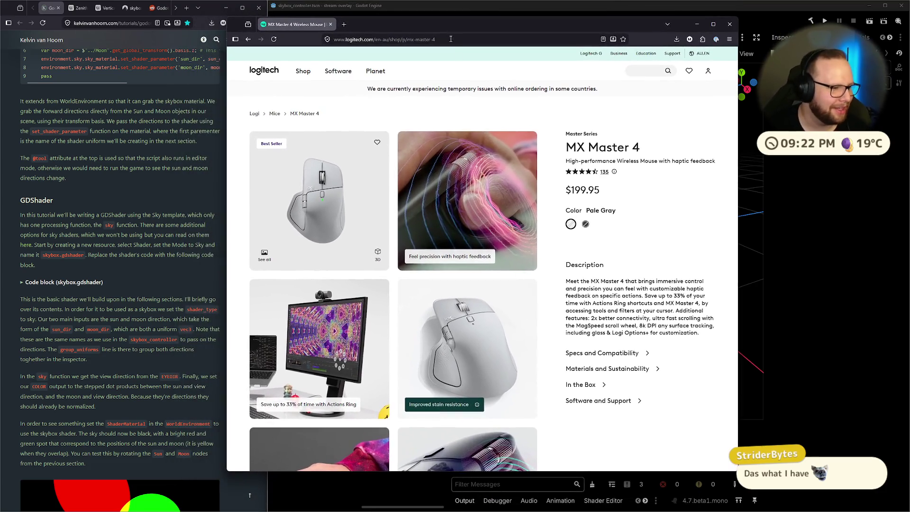
{"action": "scroll", "coordinate": [490, 175], "scroll_direction": "down", "scroll_amount": 3}
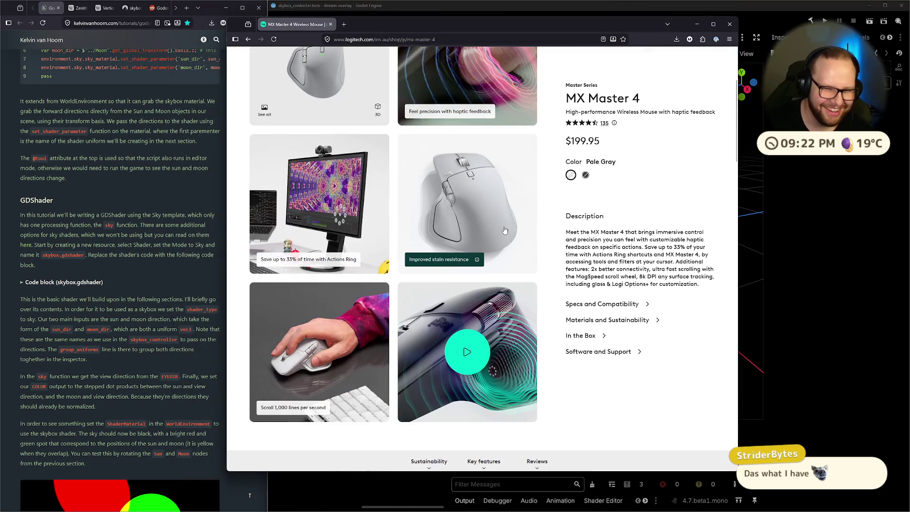
{"action": "scroll", "coordinate": [500, 229], "scroll_direction": "up", "scroll_amount": 2}
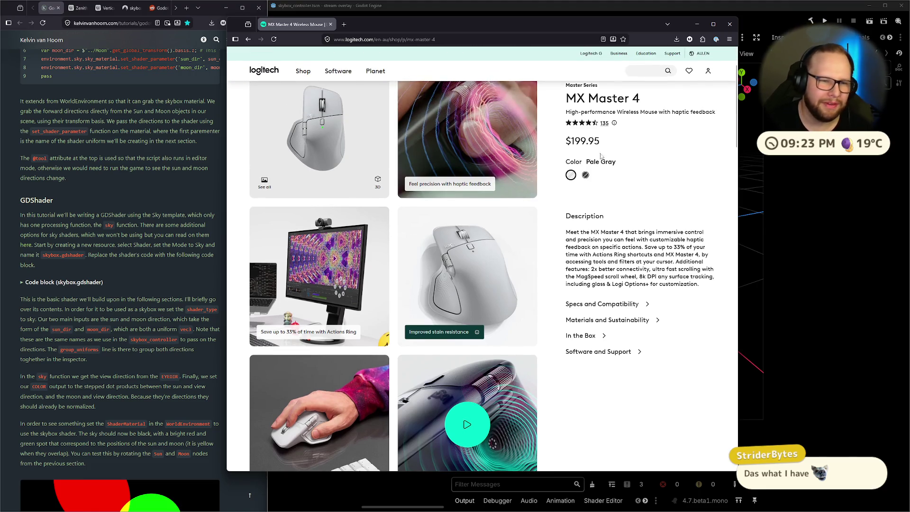
{"action": "scroll", "coordinate": [506, 236], "scroll_direction": "down", "scroll_amount": 2}
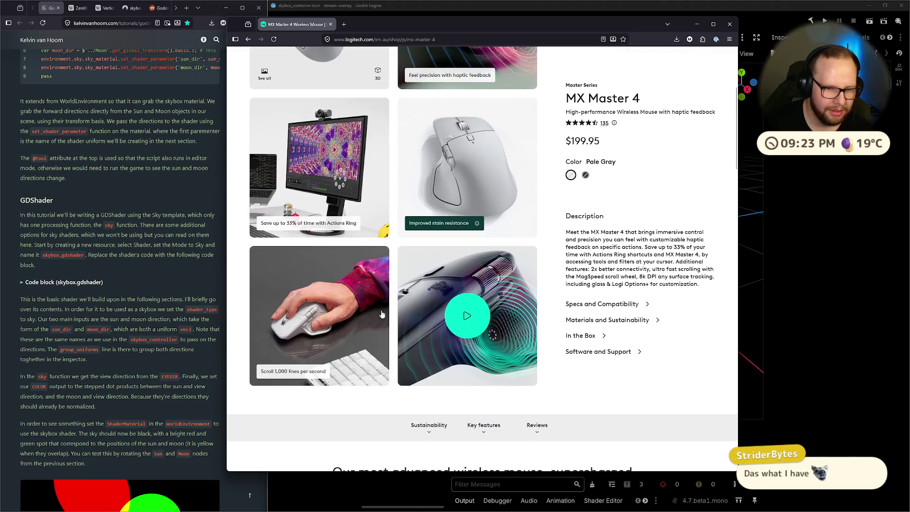
{"action": "left_click", "coordinate": [476, 315]}
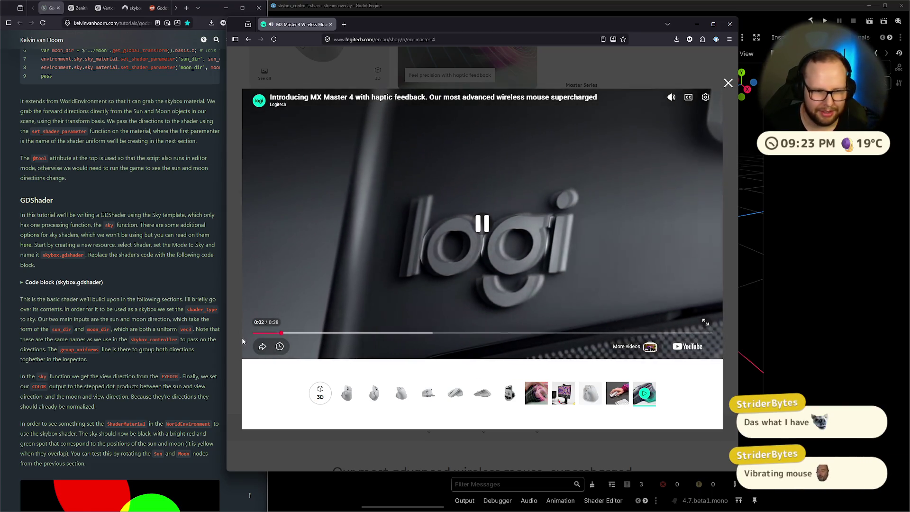
{"action": "left_click", "coordinate": [678, 106]}
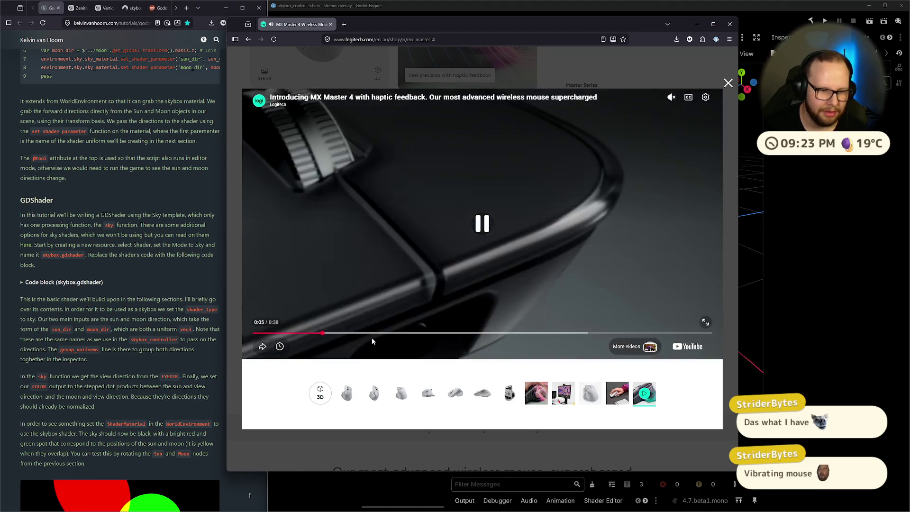
{"action": "left_click", "coordinate": [375, 333]}
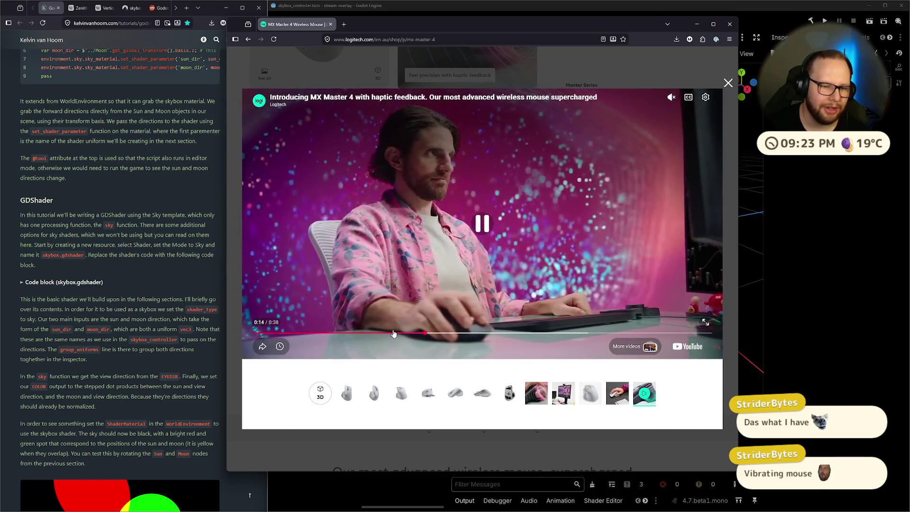
{"action": "left_click", "coordinate": [394, 332]}
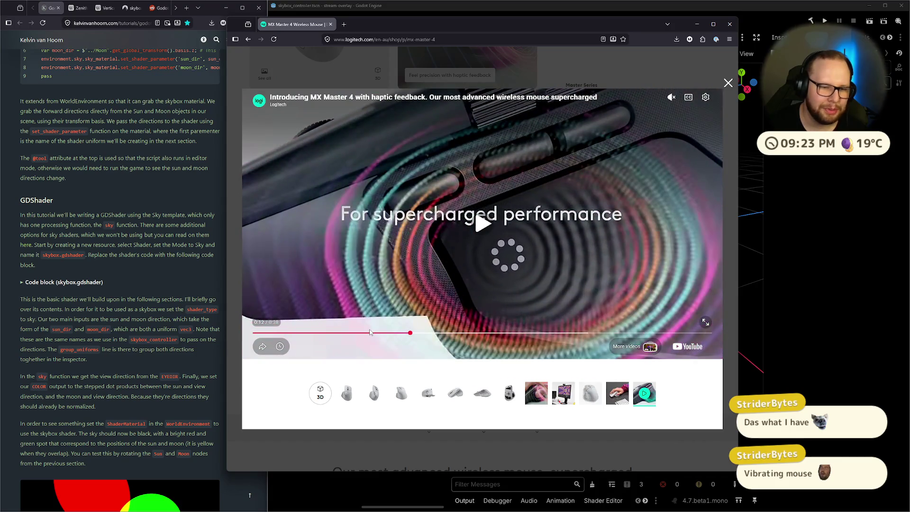
{"action": "left_click", "coordinate": [344, 333]}
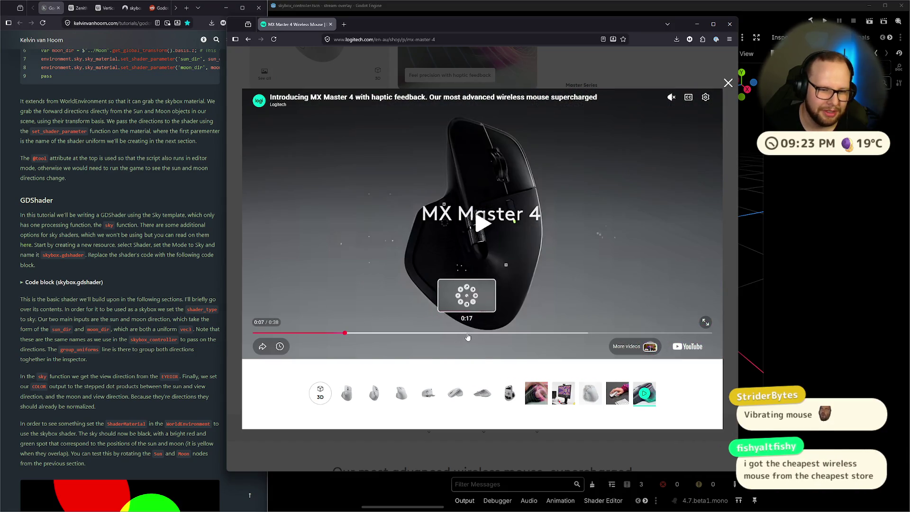
{"action": "left_click", "coordinate": [468, 335]}
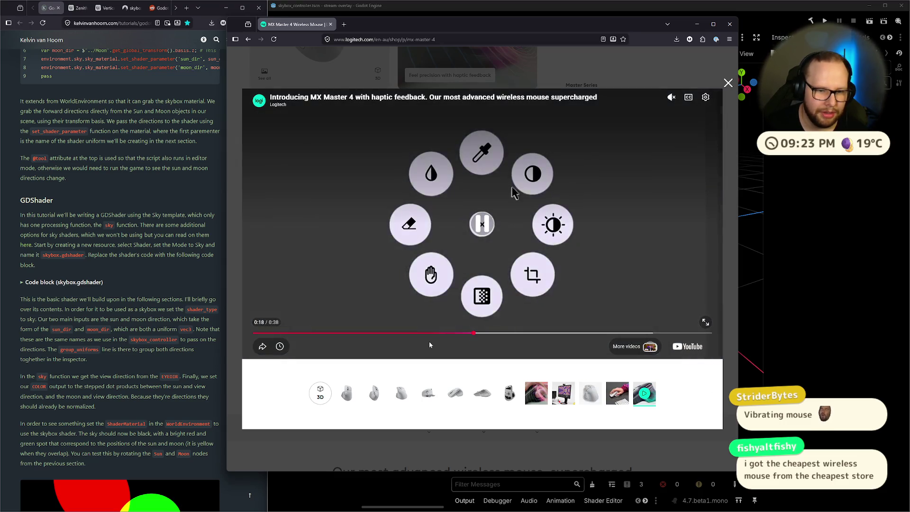
{"action": "left_click", "coordinate": [427, 333]}
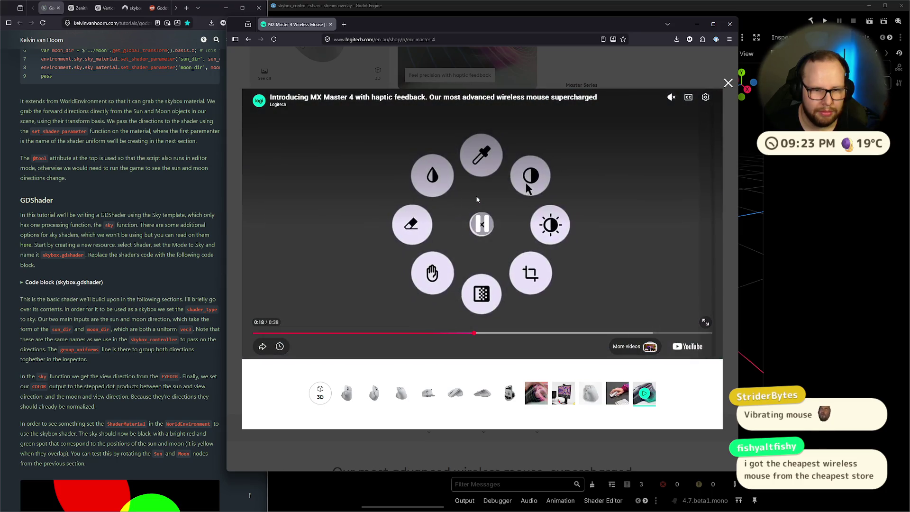
{"action": "left_click", "coordinate": [476, 195]}
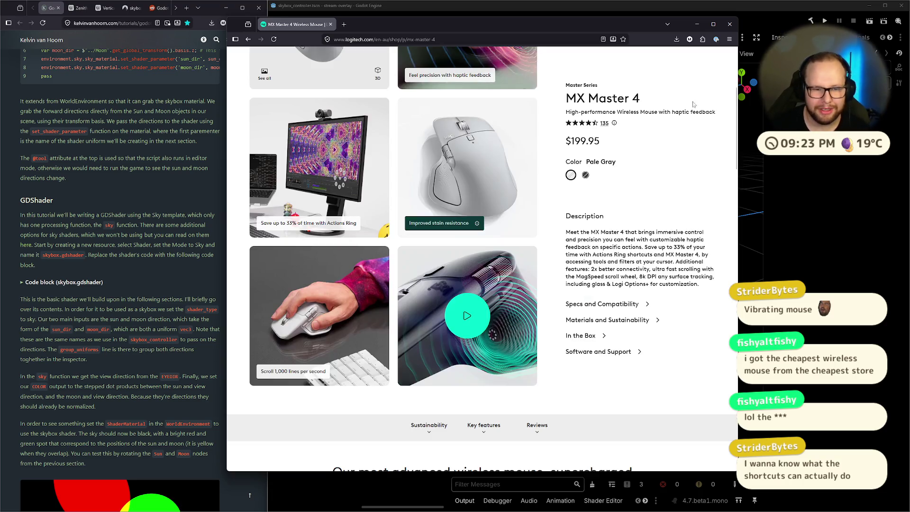
{"action": "left_click", "coordinate": [728, 83]}
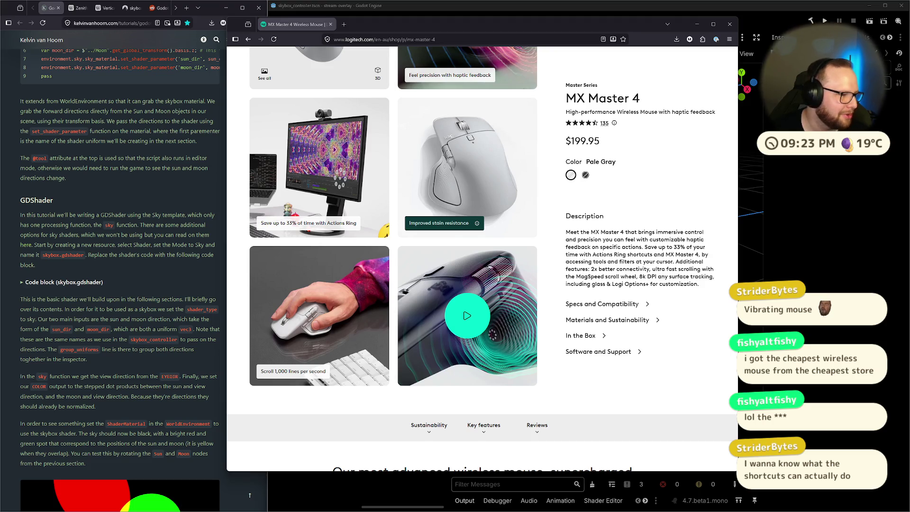
Step: Scroll the MX Master 4 page and jump to its Key features section
{"action": "scroll", "coordinate": [536, 246], "scroll_direction": "down", "scroll_amount": 1}
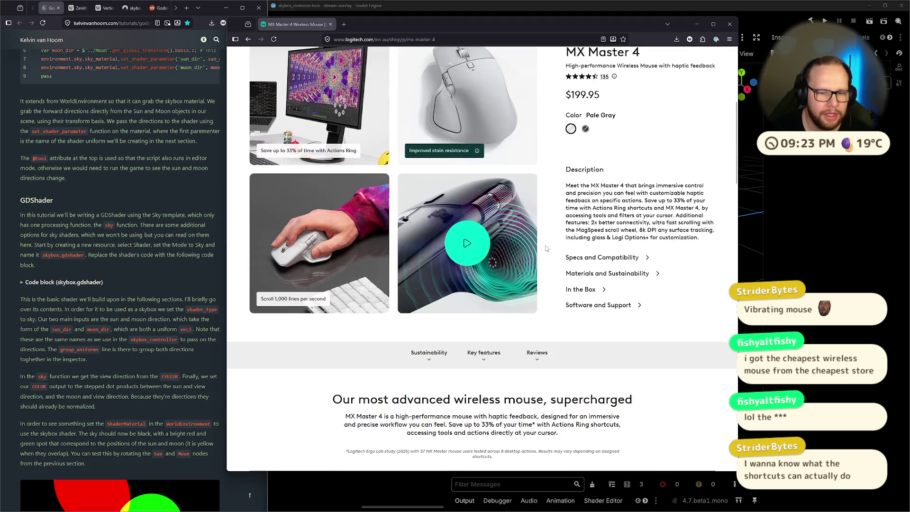
{"action": "scroll", "coordinate": [546, 248], "scroll_direction": "up", "scroll_amount": 5}
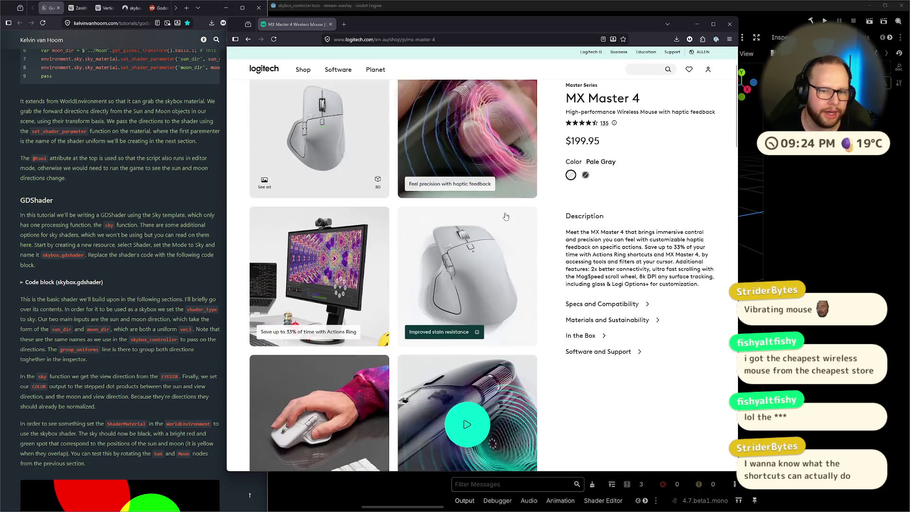
{"action": "scroll", "coordinate": [609, 313], "scroll_direction": "down", "scroll_amount": 2}
{"action": "scroll", "coordinate": [609, 313], "scroll_direction": "down", "scroll_amount": 3}
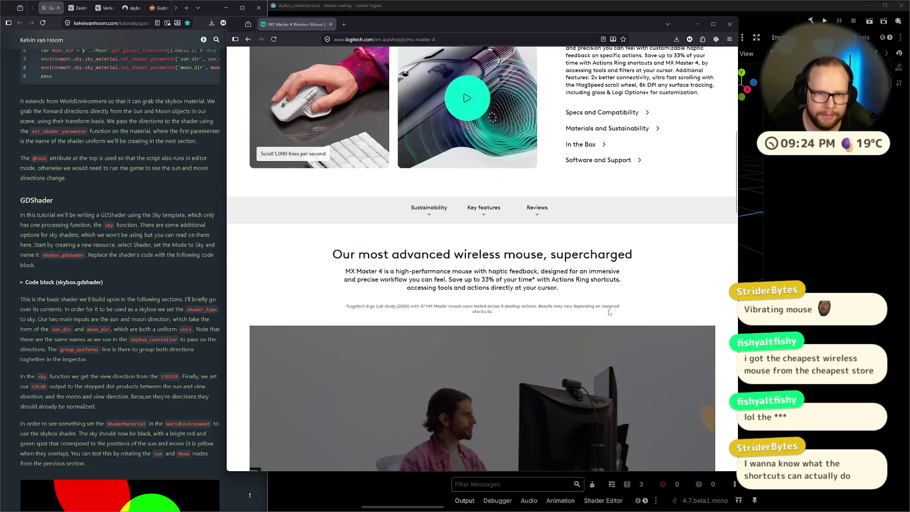
{"action": "left_click", "coordinate": [479, 211]}
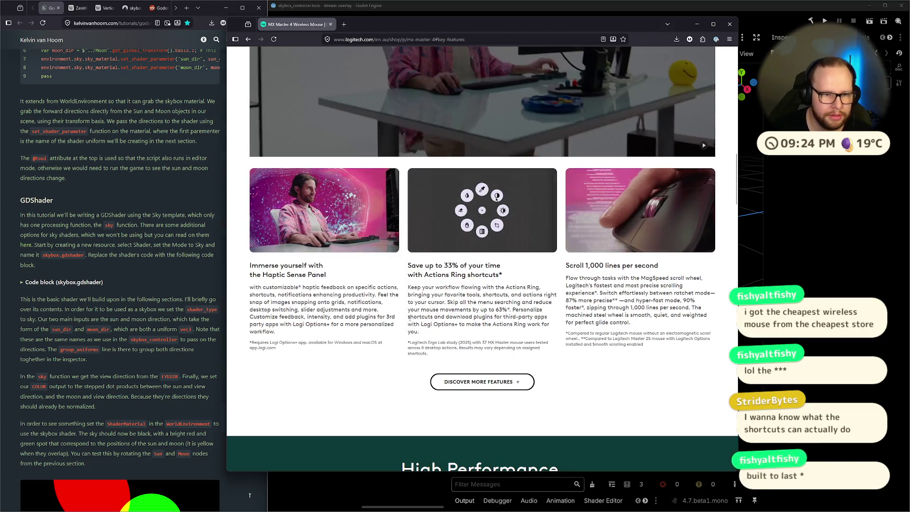
Step: Read the Actions Ring shortcuts description, then open the Additional Features details
{"action": "left_click_drag", "start_coordinate": [412, 266], "coordinate": [502, 267]}
{"action": "mouse_move", "coordinate": [408, 287]}
{"action": "left_mouse_down"}
{"action": "mouse_move", "coordinate": [542, 288]}
{"action": "mouse_move", "coordinate": [476, 294]}
{"action": "mouse_move", "coordinate": [545, 302]}
{"action": "mouse_move", "coordinate": [507, 309]}
{"action": "left_mouse_up"}
{"action": "mouse_move", "coordinate": [447, 302]}
{"action": "left_mouse_down"}
{"action": "mouse_move", "coordinate": [550, 303]}
{"action": "mouse_move", "coordinate": [458, 310]}
{"action": "mouse_move", "coordinate": [505, 310]}
{"action": "left_mouse_up"}
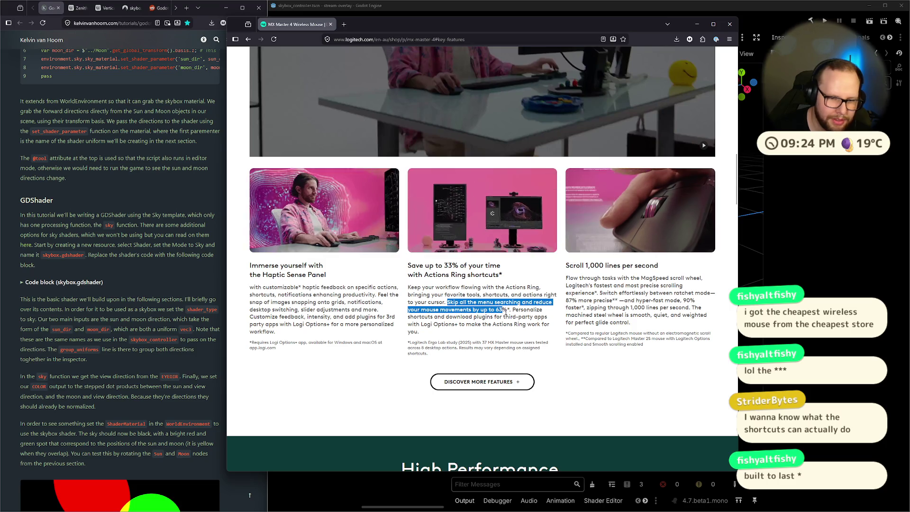
{"action": "left_click", "coordinate": [530, 307]}
{"action": "mouse_move", "coordinate": [530, 308]}
{"action": "left_mouse_down"}
{"action": "mouse_move", "coordinate": [465, 316]}
{"action": "mouse_move", "coordinate": [503, 317]}
{"action": "left_mouse_up"}
{"action": "left_click", "coordinate": [527, 316]}
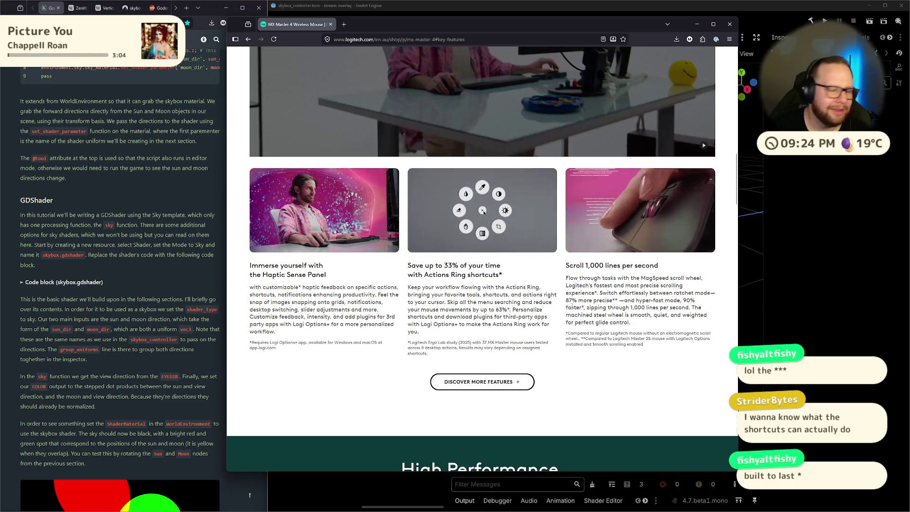
{"action": "left_click", "coordinate": [479, 382]}
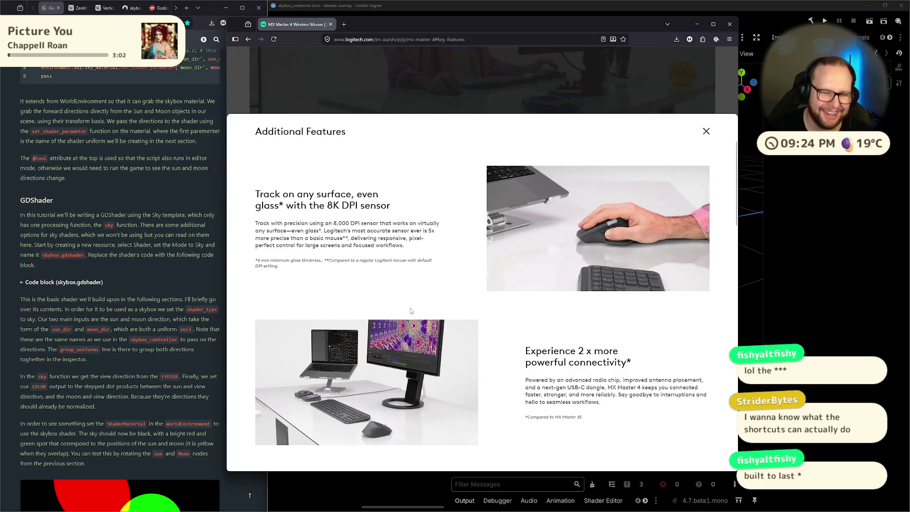
Step: Read through the Additional Features panel, including the Track on any surface and DPI sensor footnote
{"action": "scroll", "coordinate": [410, 308], "scroll_direction": "down", "scroll_amount": 15}
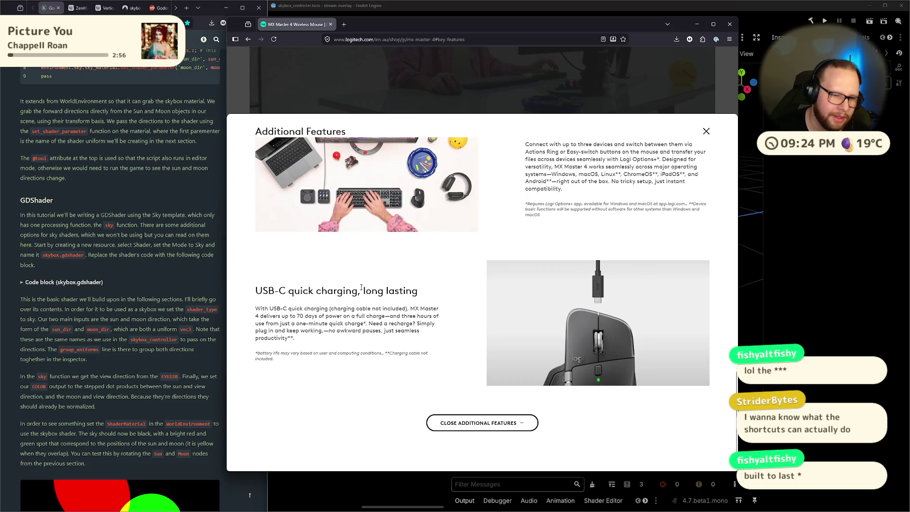
{"action": "scroll", "coordinate": [375, 289], "scroll_direction": "up", "scroll_amount": 3}
{"action": "scroll", "coordinate": [407, 284], "scroll_direction": "down", "scroll_amount": 3}
{"action": "scroll", "coordinate": [415, 282], "scroll_direction": "up", "scroll_amount": 2}
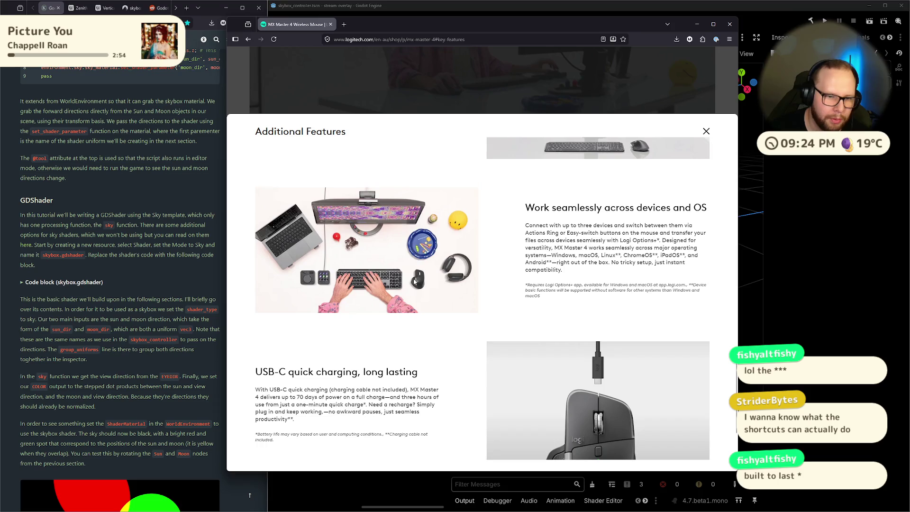
{"action": "scroll", "coordinate": [415, 282], "scroll_direction": "up", "scroll_amount": 4}
{"action": "scroll", "coordinate": [415, 281], "scroll_direction": "up", "scroll_amount": 2}
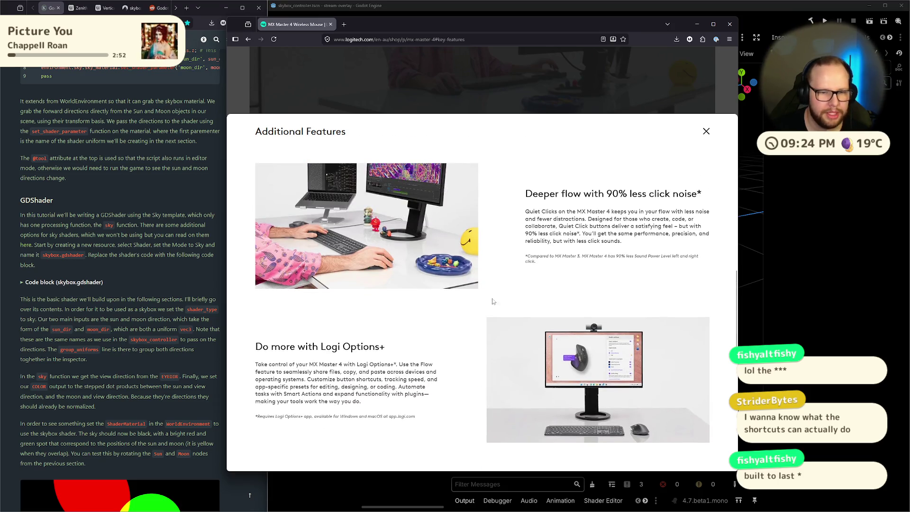
{"action": "scroll", "coordinate": [540, 295], "scroll_direction": "up", "scroll_amount": 1}
{"action": "scroll", "coordinate": [542, 294], "scroll_direction": "down", "scroll_amount": 10}
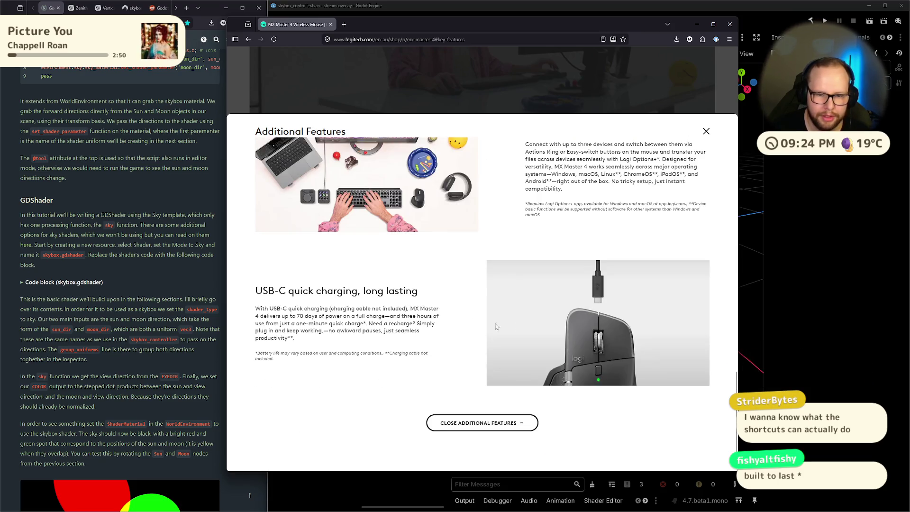
{"action": "scroll", "coordinate": [590, 300], "scroll_direction": "up", "scroll_amount": 7}
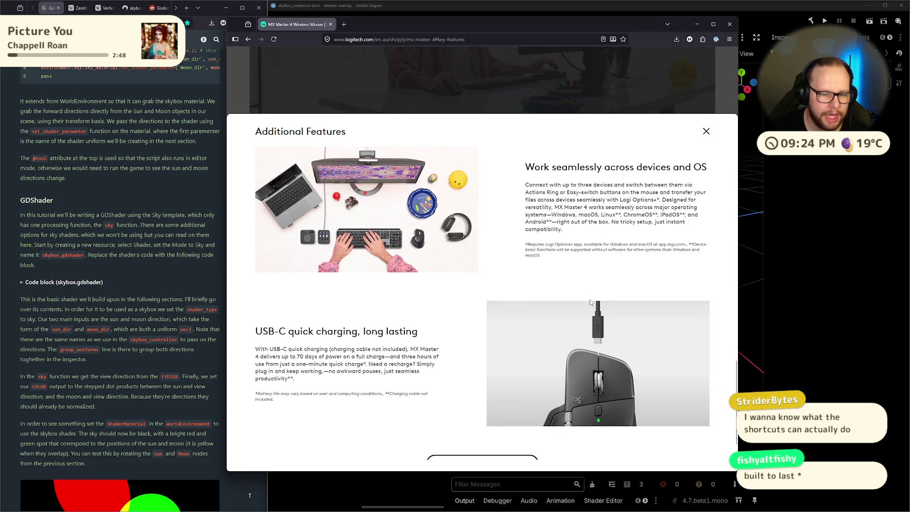
{"action": "scroll", "coordinate": [590, 300], "scroll_direction": "up", "scroll_amount": 5}
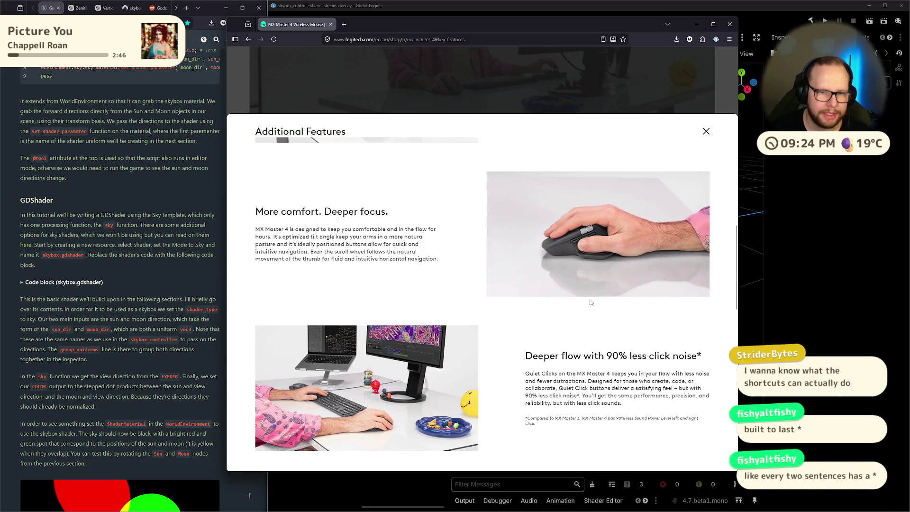
{"action": "scroll", "coordinate": [590, 299], "scroll_direction": "up", "scroll_amount": 3}
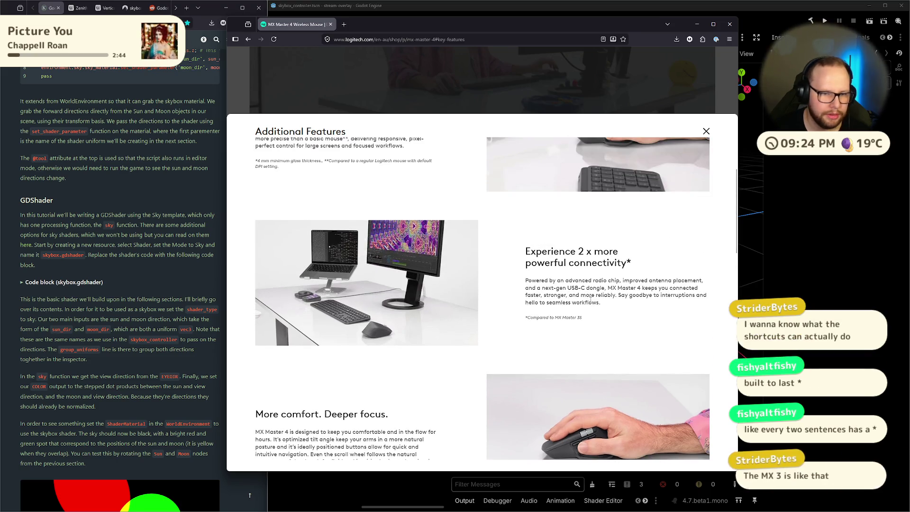
{"action": "scroll", "coordinate": [591, 298], "scroll_direction": "down", "scroll_amount": 3}
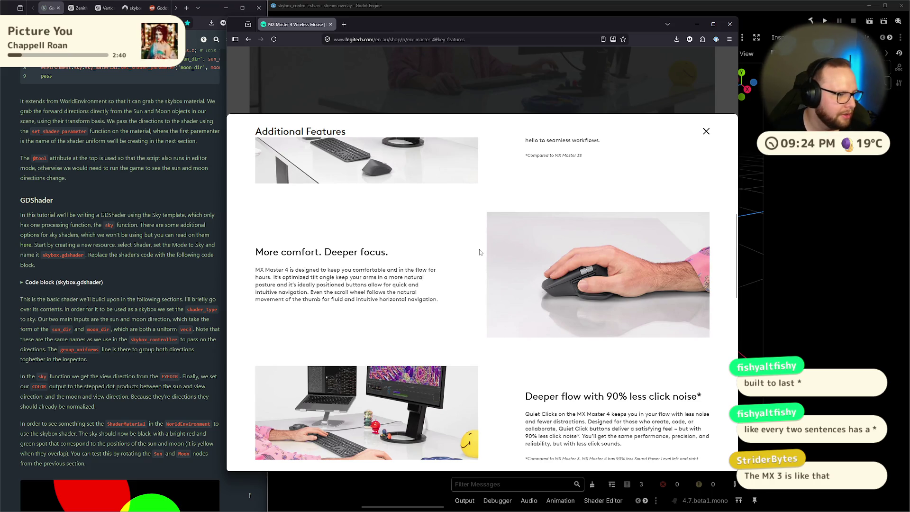
{"action": "scroll", "coordinate": [479, 249], "scroll_direction": "up", "scroll_amount": 2}
{"action": "scroll", "coordinate": [479, 249], "scroll_direction": "down", "scroll_amount": 10}
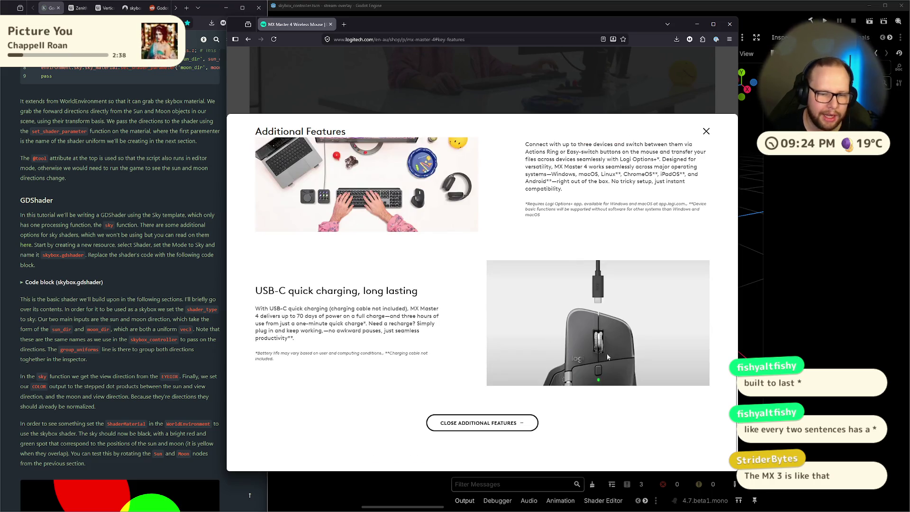
{"action": "scroll", "coordinate": [617, 326], "scroll_direction": "up", "scroll_amount": 10}
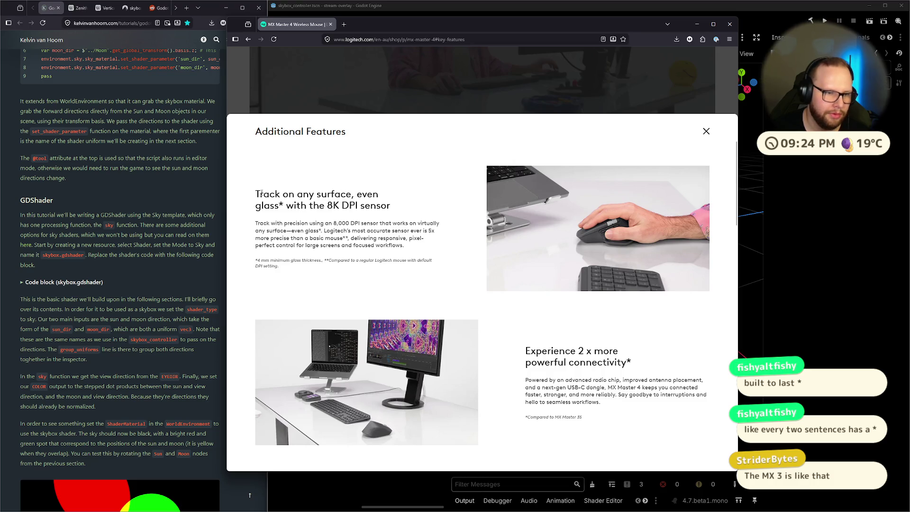
{"action": "mouse_move", "coordinate": [255, 199]}
{"action": "left_mouse_down"}
{"action": "mouse_move", "coordinate": [371, 195]}
{"action": "mouse_move", "coordinate": [270, 206]}
{"action": "left_mouse_up"}
{"action": "left_click", "coordinate": [281, 205]}
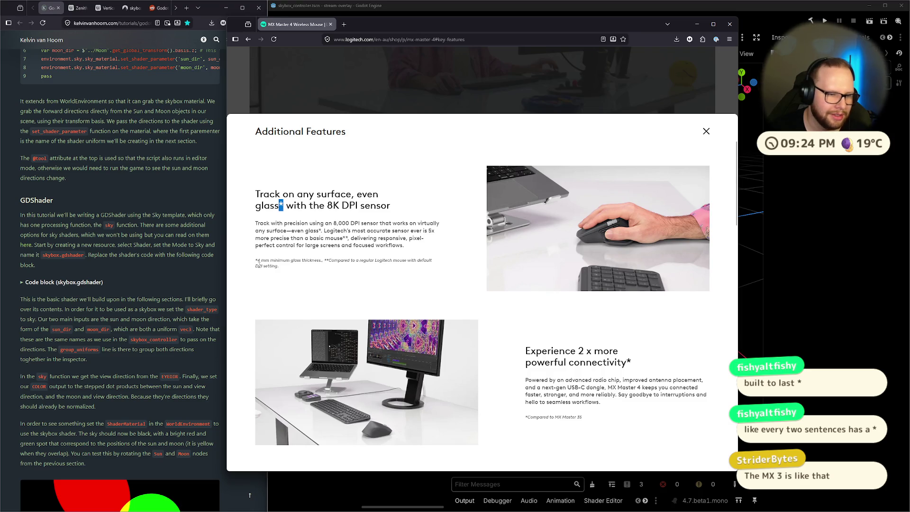
{"action": "left_click_drag", "start_coordinate": [256, 260], "coordinate": [390, 261]}
{"action": "left_click", "coordinate": [315, 255]}
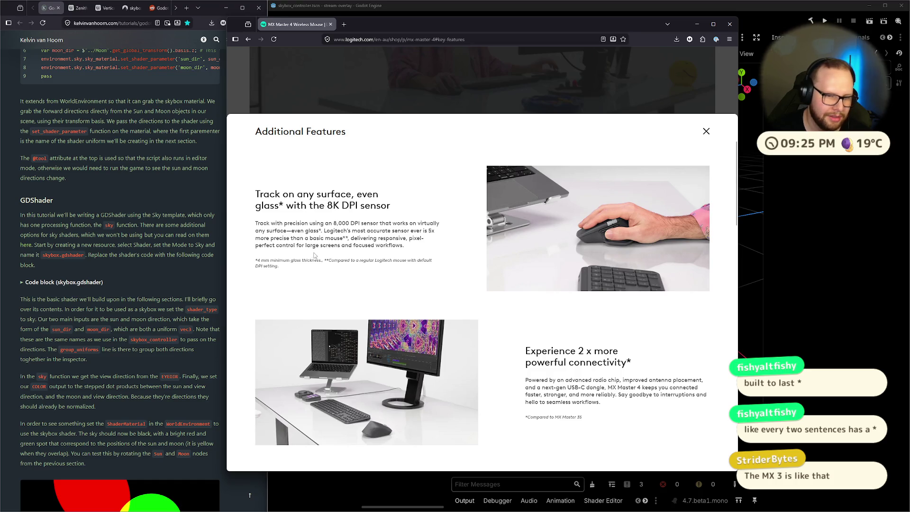
Step: Close the Additional Features overlay and the Logitech shop window
{"action": "scroll", "coordinate": [468, 175], "scroll_direction": "down", "scroll_amount": 4}
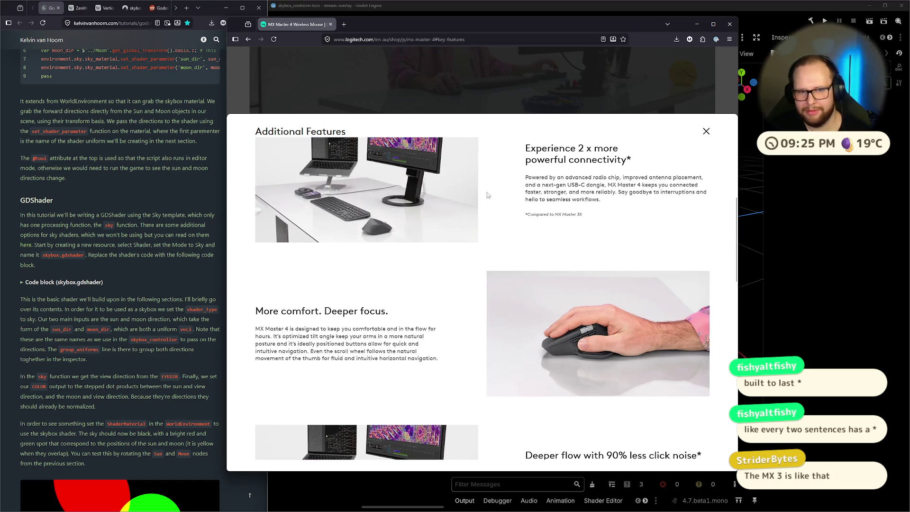
{"action": "scroll", "coordinate": [514, 199], "scroll_direction": "up", "scroll_amount": 2}
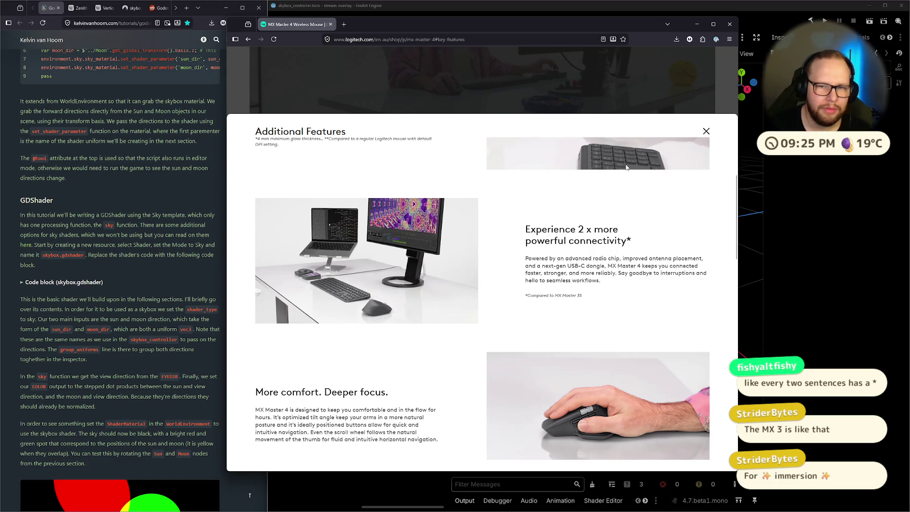
{"action": "scroll", "coordinate": [397, 217], "scroll_direction": "up", "scroll_amount": 3}
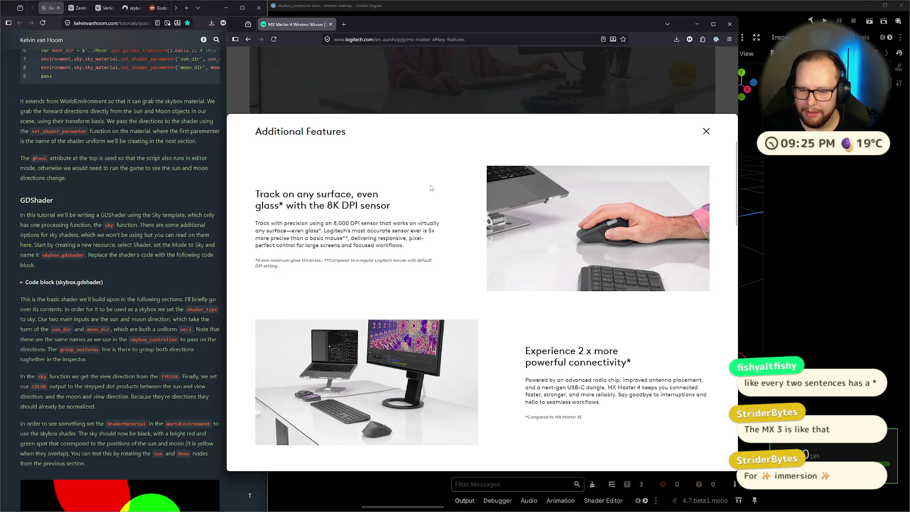
{"action": "left_click", "coordinate": [706, 131]}
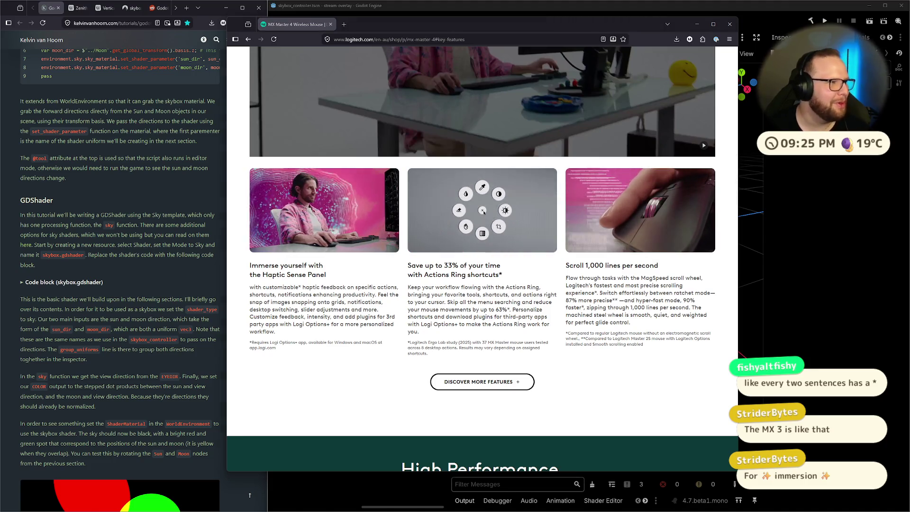
{"action": "left_click", "coordinate": [728, 24]}
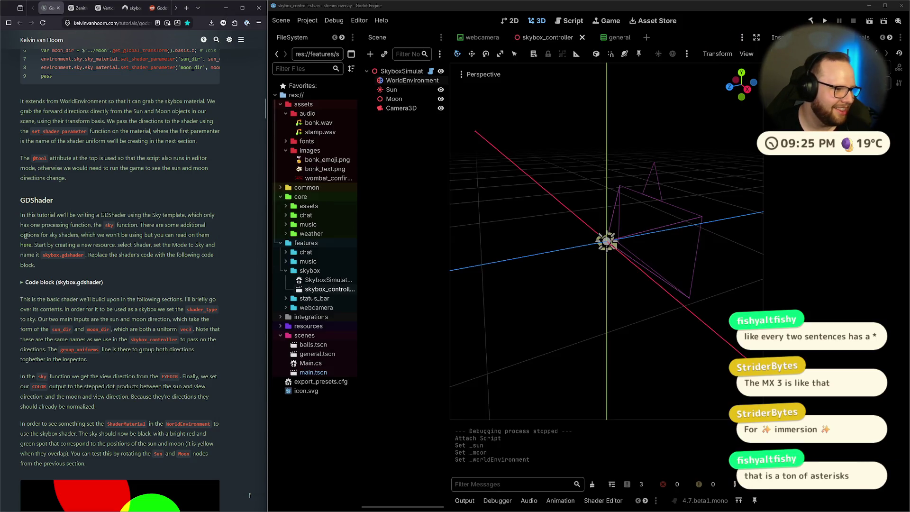
{"action": "left_click", "coordinate": [431, 217]}
{"action": "scroll", "coordinate": [153, 253], "scroll_direction": "down", "scroll_amount": 2}
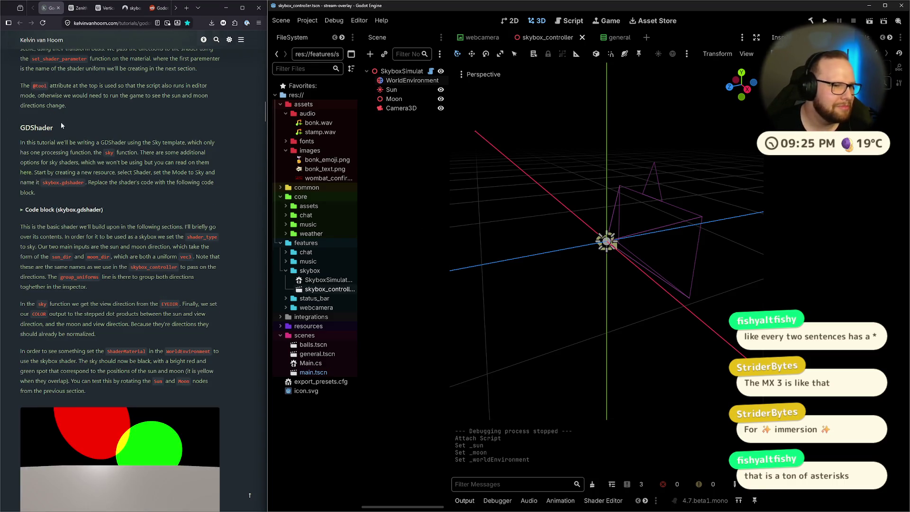
{"action": "scroll", "coordinate": [62, 125], "scroll_direction": "up", "scroll_amount": 1}
{"action": "mouse_move", "coordinate": [67, 142]}
{"action": "left_mouse_down"}
{"action": "mouse_move", "coordinate": [48, 122]}
{"action": "mouse_move", "coordinate": [93, 146]}
{"action": "mouse_move", "coordinate": [20, 125]}
{"action": "left_mouse_up"}
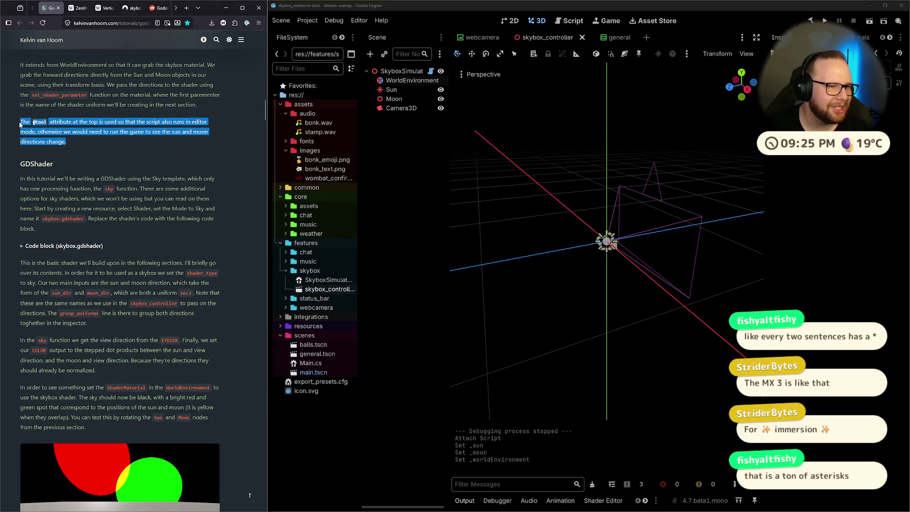
{"action": "left_click", "coordinate": [99, 129]}
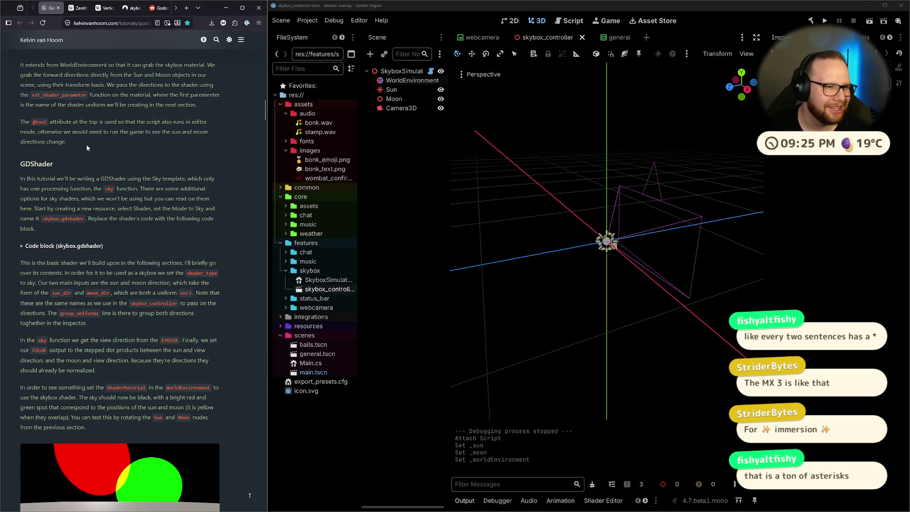
{"action": "left_click_drag", "start_coordinate": [87, 143], "coordinate": [19, 126]}
{"action": "left_click", "coordinate": [70, 119]}
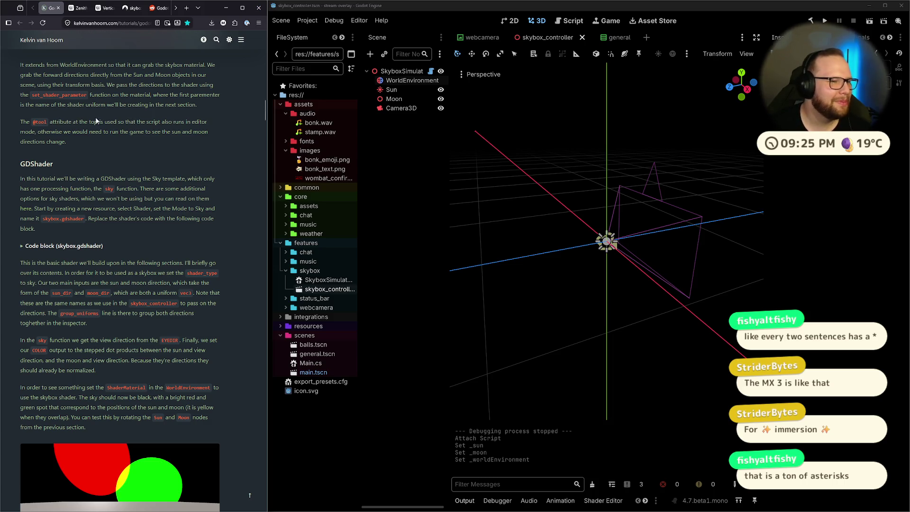
{"action": "left_click_drag", "start_coordinate": [17, 119], "coordinate": [115, 141]}
{"action": "left_click", "coordinate": [115, 141]}
{"action": "left_click_drag", "start_coordinate": [726, 227], "coordinate": [569, 200]}
{"action": "left_click", "coordinate": [302, 21]}
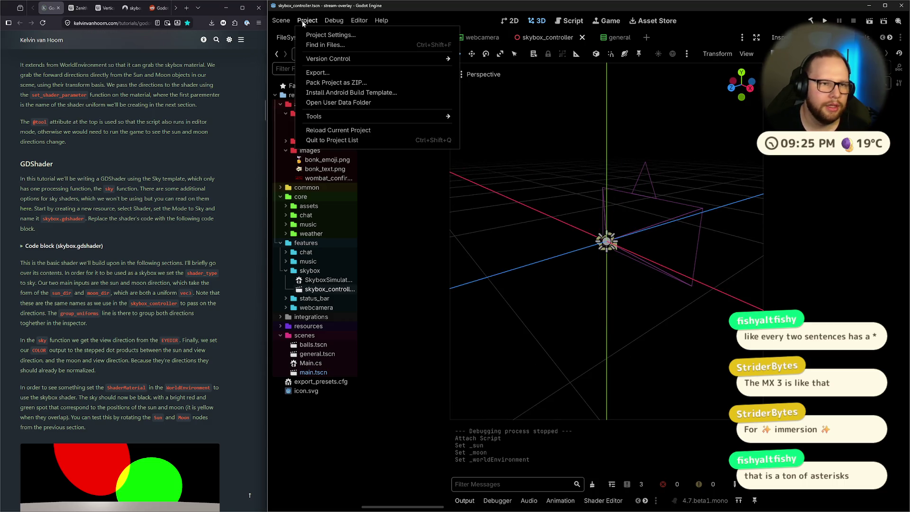
Step: Reload the current project, then switch to the Reddit shader cheat sheet tab
{"action": "left_click", "coordinate": [325, 131]}
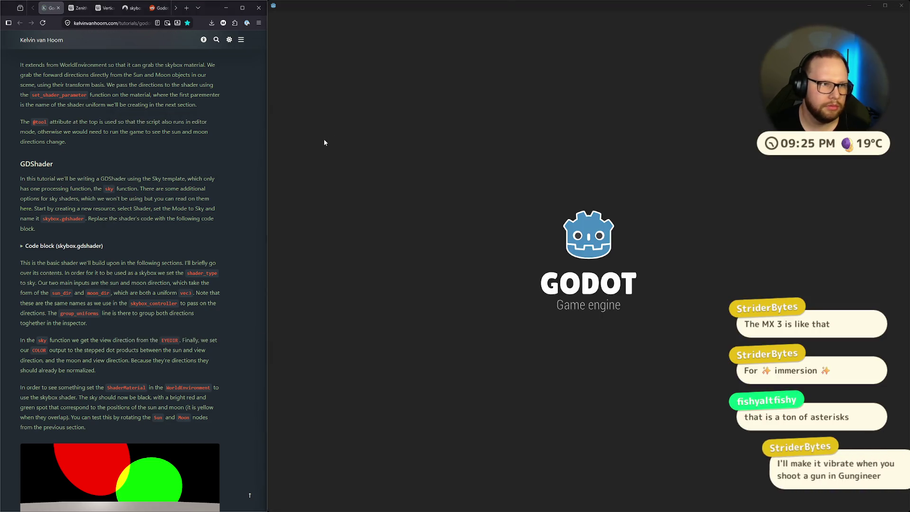
{"action": "left_click", "coordinate": [158, 8]}
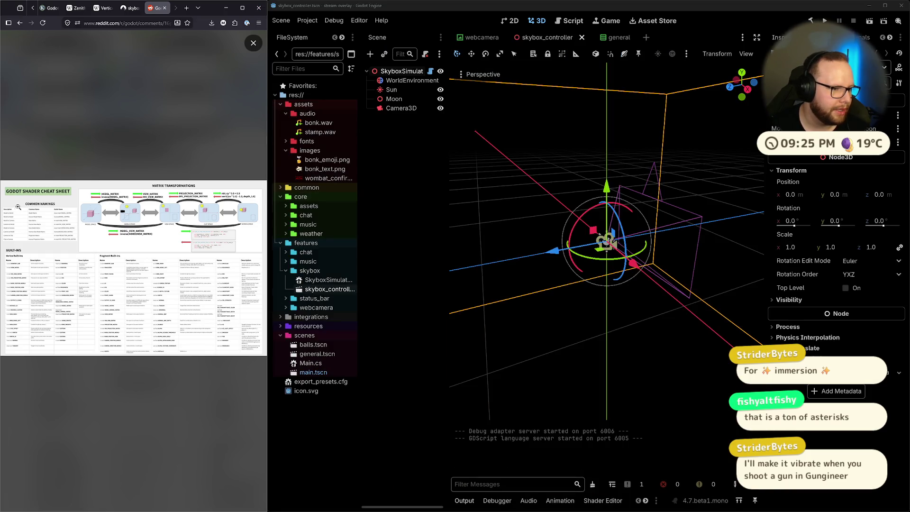
Step: Zoom in and out on the shader cheat sheet, including the Fragment Built-Ins table
{"action": "left_click", "coordinate": [18, 222]}
{"action": "left_click", "coordinate": [152, 224]}
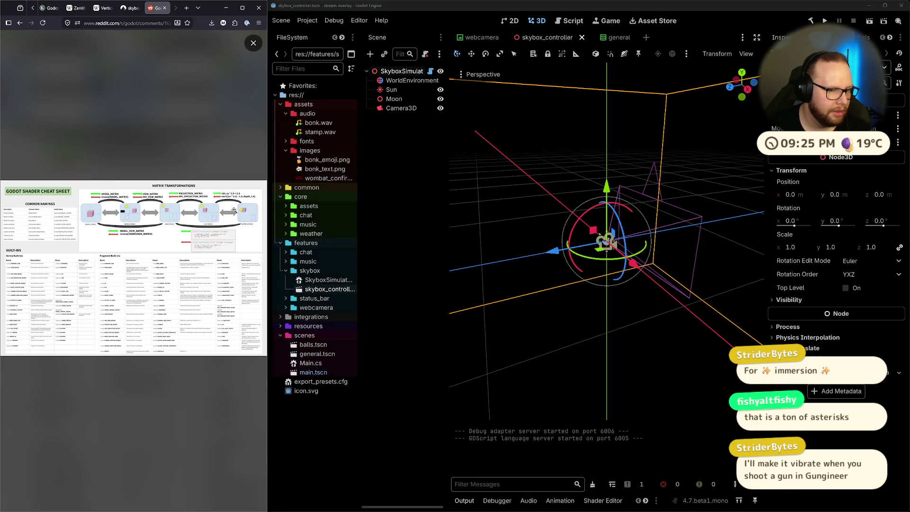
{"action": "left_click", "coordinate": [110, 275]}
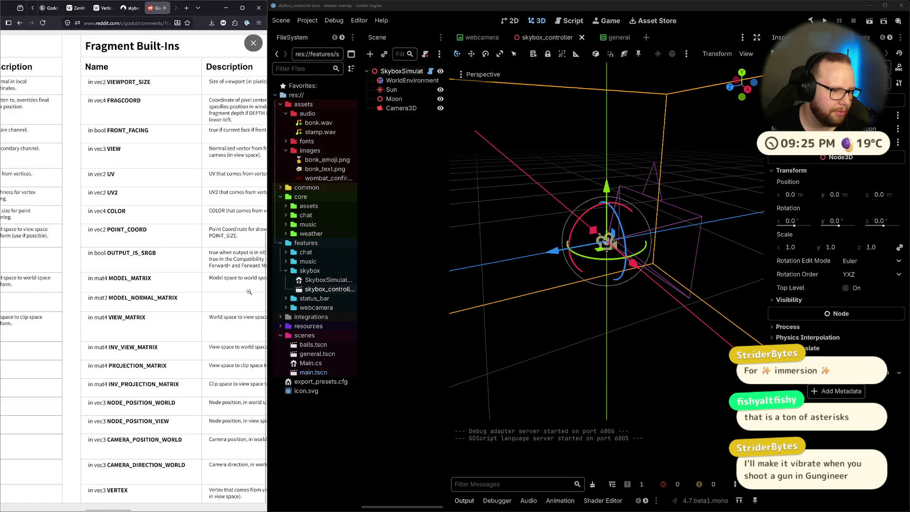
{"action": "left_click", "coordinate": [249, 292]}
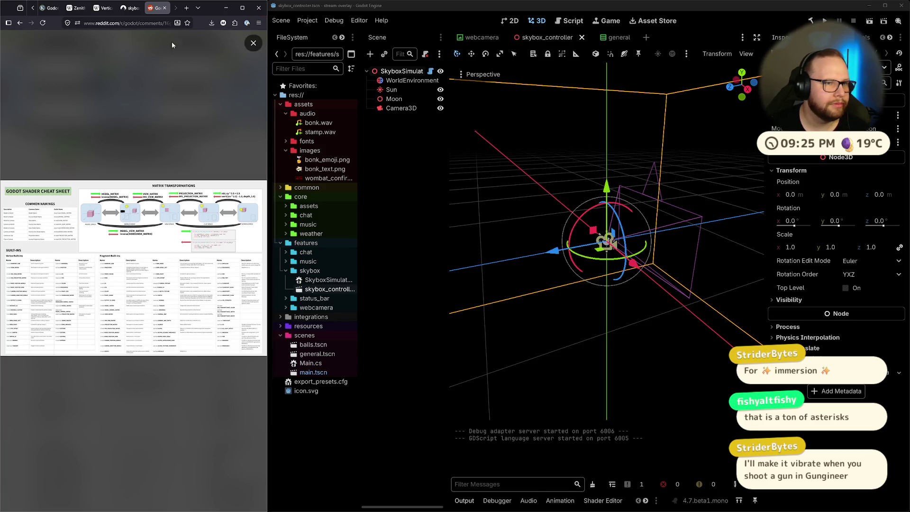
{"action": "right_click", "coordinate": [132, 89]}
{"action": "left_click", "coordinate": [71, 125]}
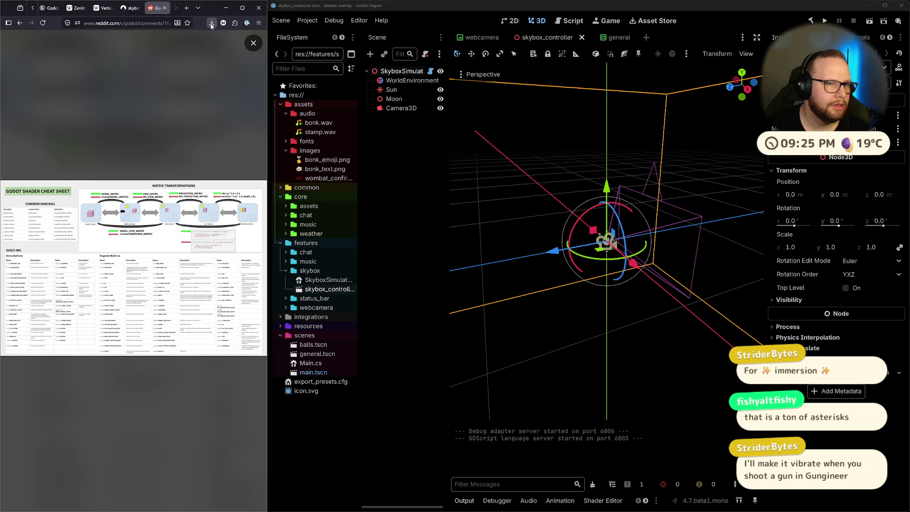
Step: Preview printing the cheat sheet, return to page 1, and cancel without printing
{"action": "left_click", "coordinate": [258, 23]}
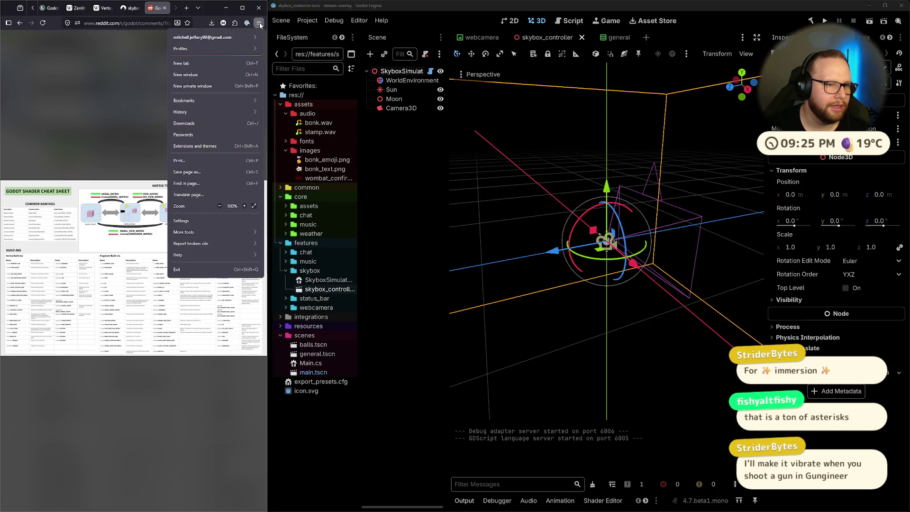
{"action": "left_click", "coordinate": [208, 162]}
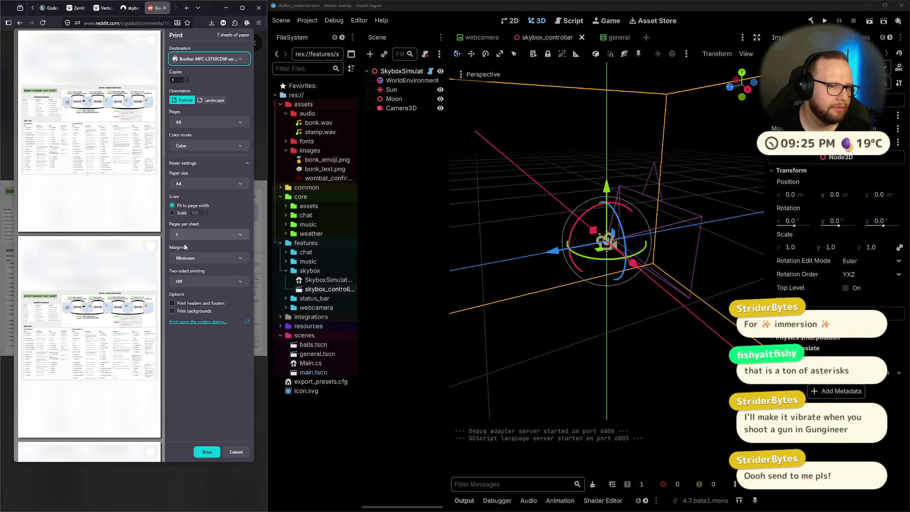
{"action": "scroll", "coordinate": [96, 352], "scroll_direction": "down", "scroll_amount": 5}
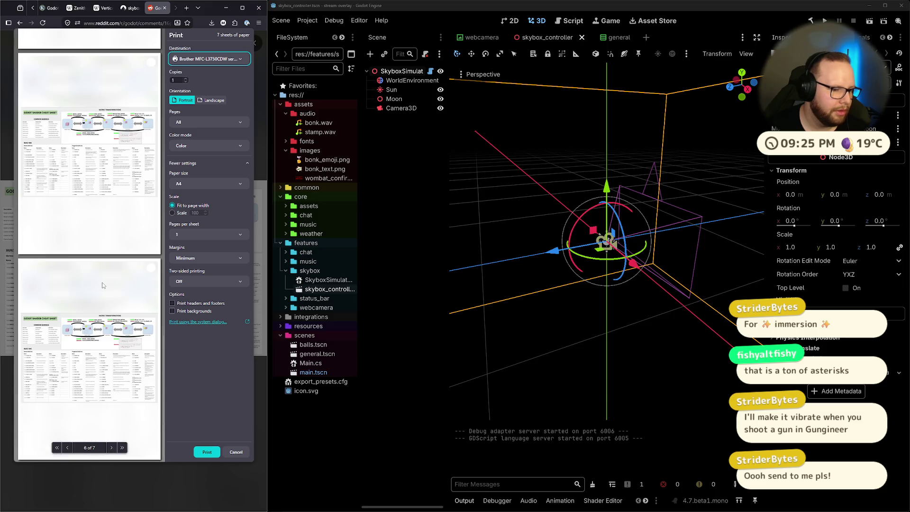
{"action": "scroll", "coordinate": [101, 282], "scroll_direction": "down", "scroll_amount": 3}
{"action": "scroll", "coordinate": [103, 285], "scroll_direction": "up", "scroll_amount": 6}
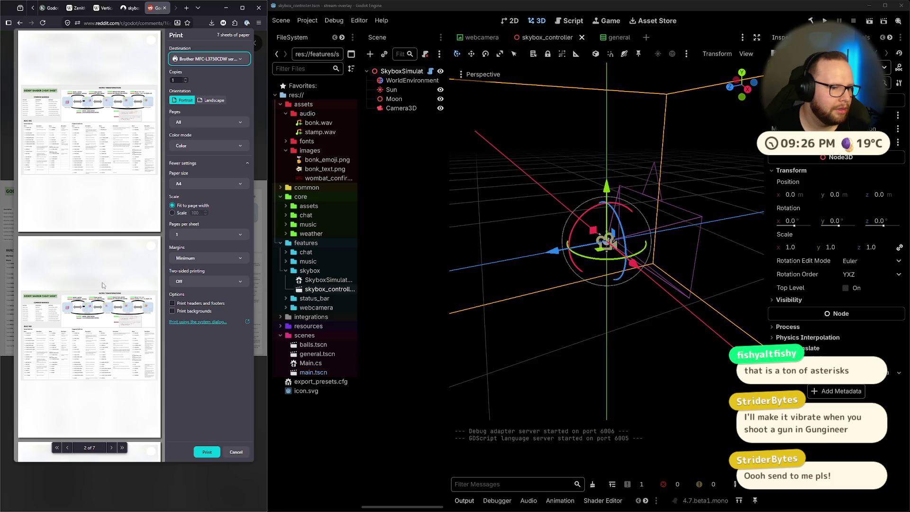
{"action": "scroll", "coordinate": [103, 285], "scroll_direction": "down", "scroll_amount": 12}
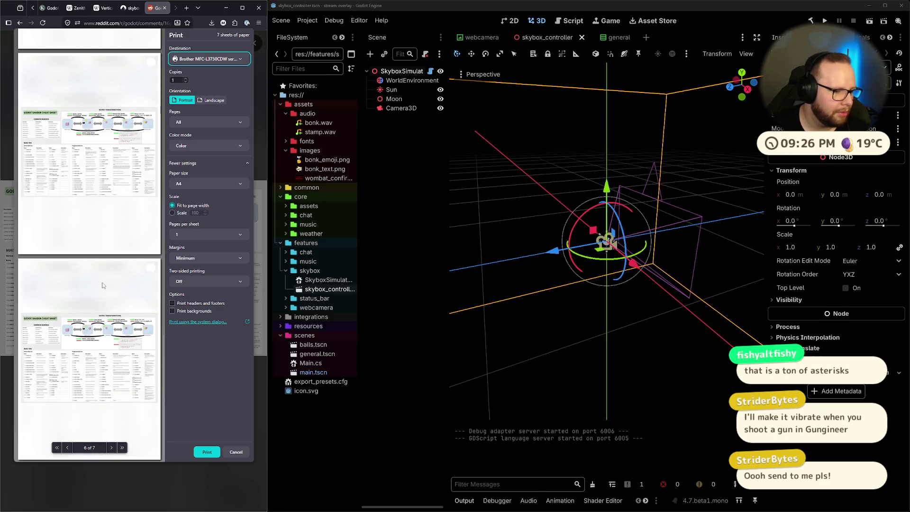
{"action": "left_click", "coordinate": [56, 448]}
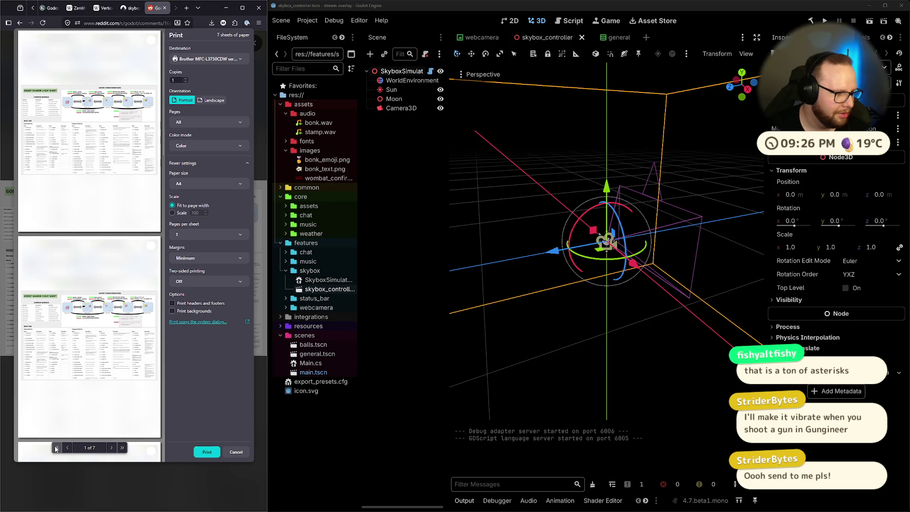
{"action": "left_click", "coordinate": [237, 456]}
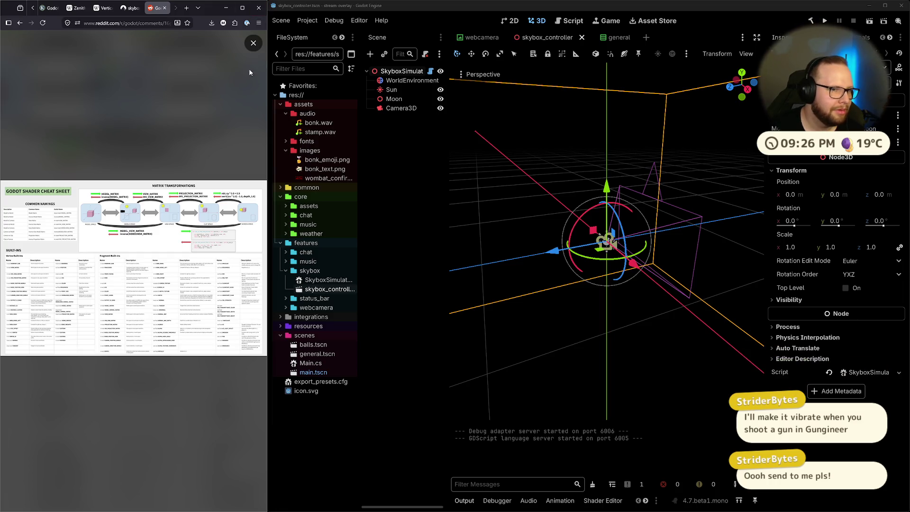
Step: Close the enlarged cheat sheet and return to the kelvinvanhoorn.com skybox tutorial tab
{"action": "left_click", "coordinate": [253, 43]}
{"action": "left_click", "coordinate": [127, 23]}
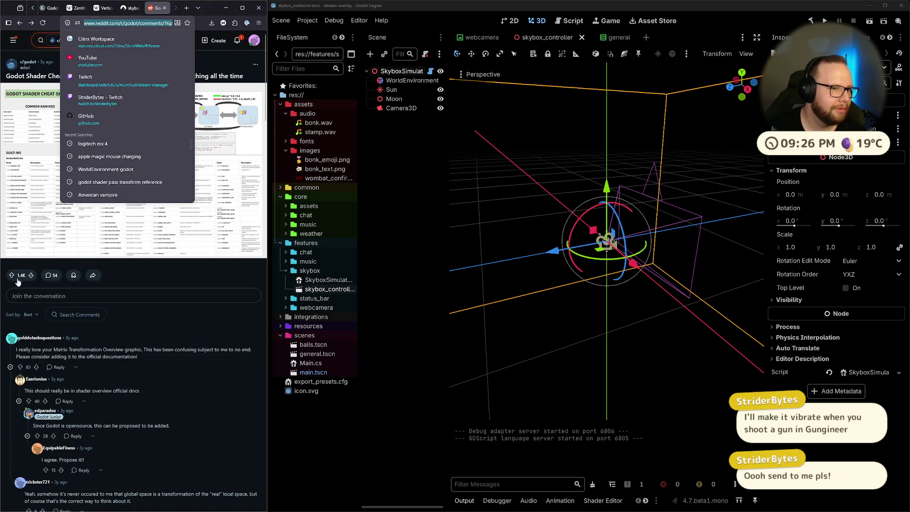
{"action": "key", "text": "super"}
{"action": "key", "text": "super"}
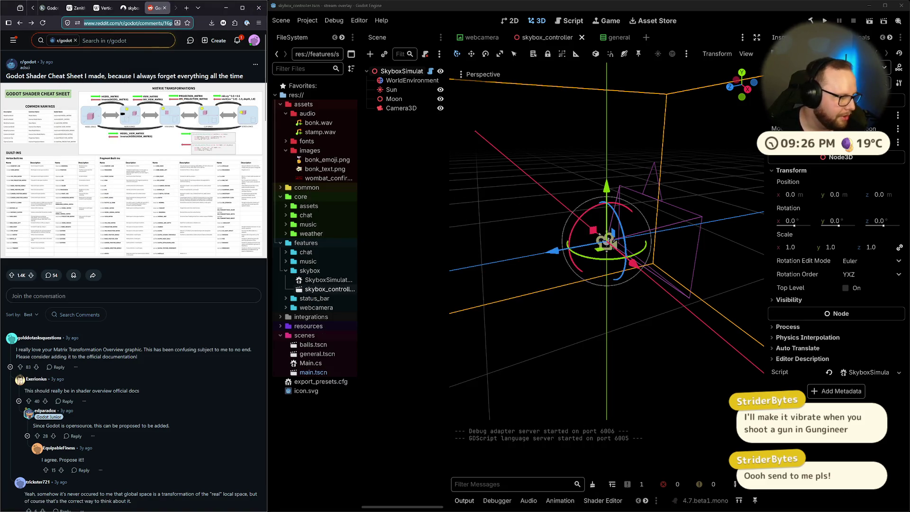
{"action": "key", "text": "alt+Tab"}
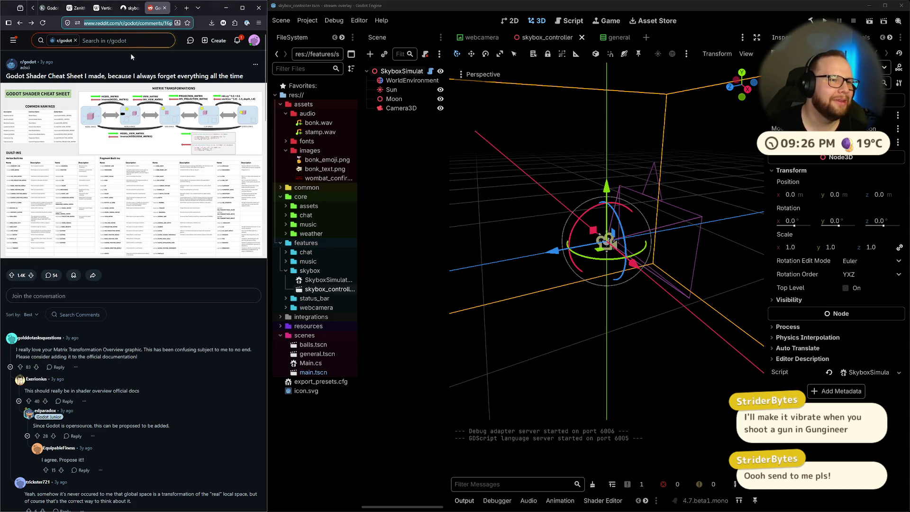
{"action": "left_click", "coordinate": [166, 8]}
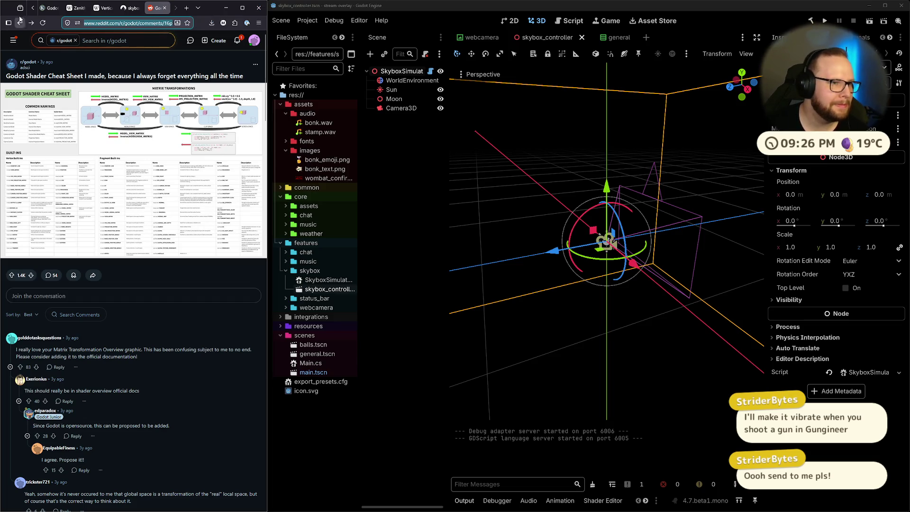
{"action": "left_click", "coordinate": [50, 8]}
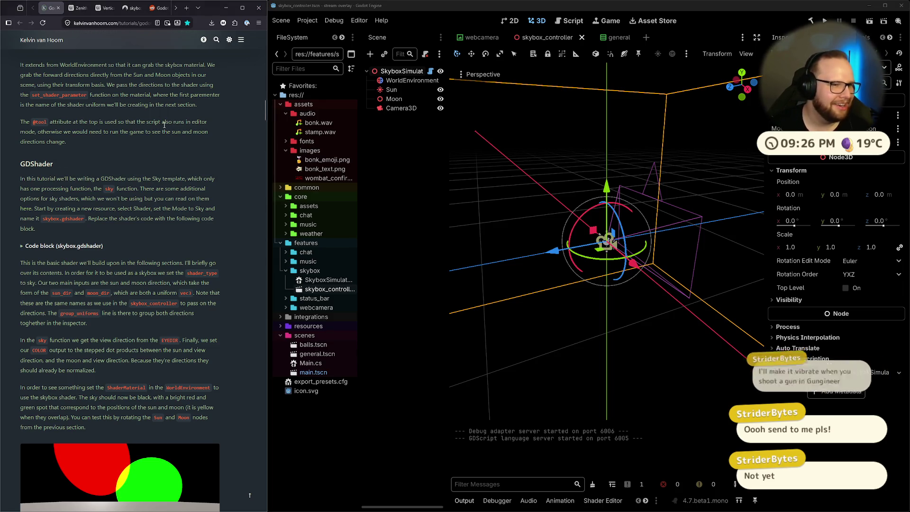
{"action": "scroll", "coordinate": [126, 141], "scroll_direction": "up", "scroll_amount": 1}
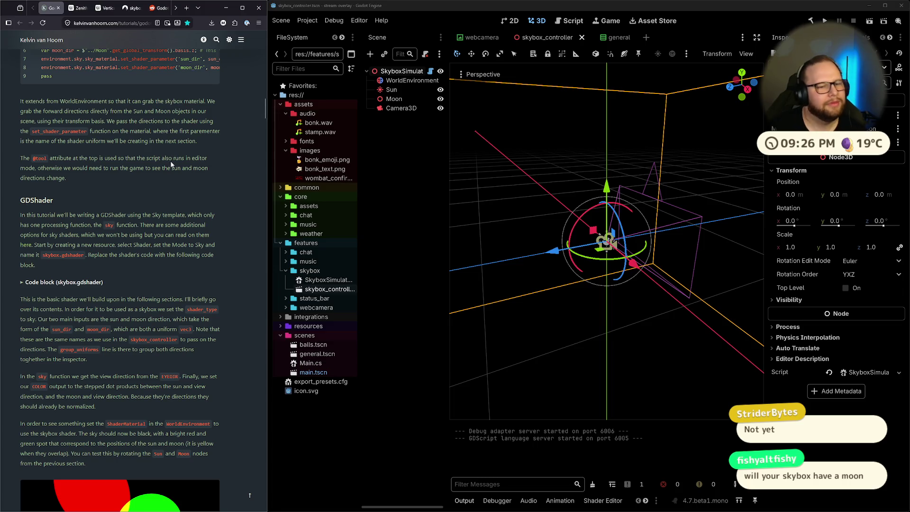
{"action": "scroll", "coordinate": [107, 186], "scroll_direction": "down", "scroll_amount": 3}
{"action": "left_click_drag", "start_coordinate": [19, 142], "coordinate": [174, 144]}
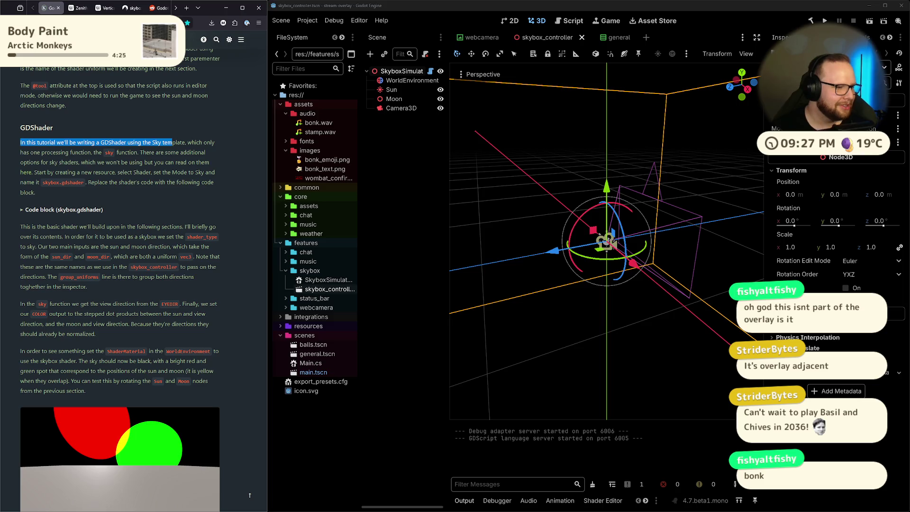
{"action": "key", "text": "alt+Tab"}
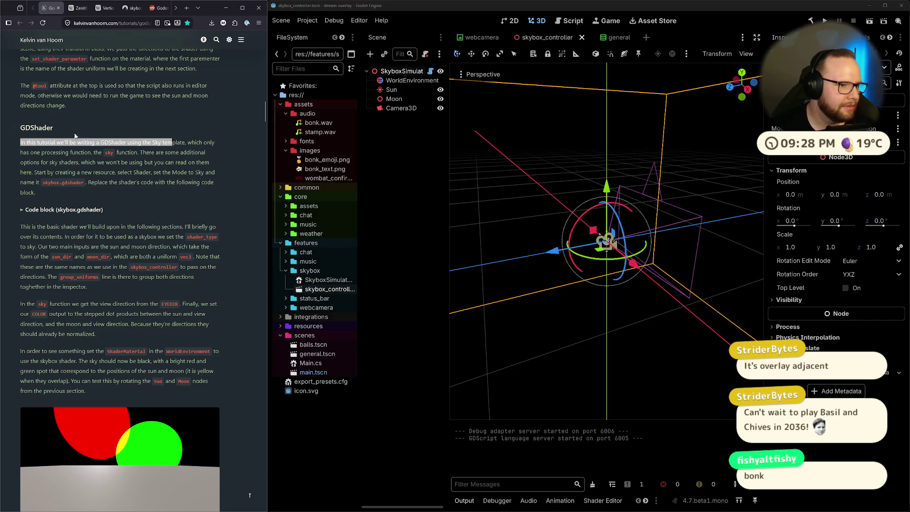
Step: Read the GDShader intro on Sky mode and the sky function, then expand the skybox.gdshader code
{"action": "left_click", "coordinate": [21, 143]}
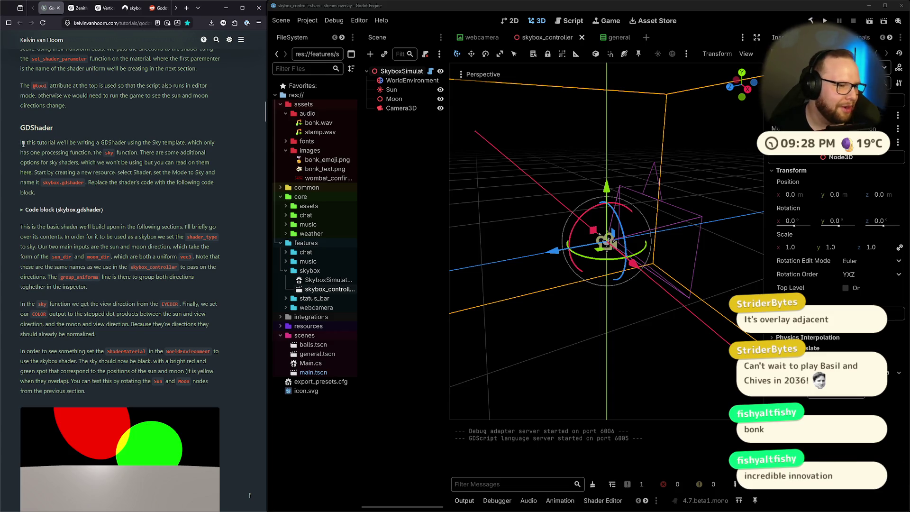
{"action": "left_click_drag", "start_coordinate": [19, 141], "coordinate": [215, 171]}
{"action": "left_click", "coordinate": [220, 145]}
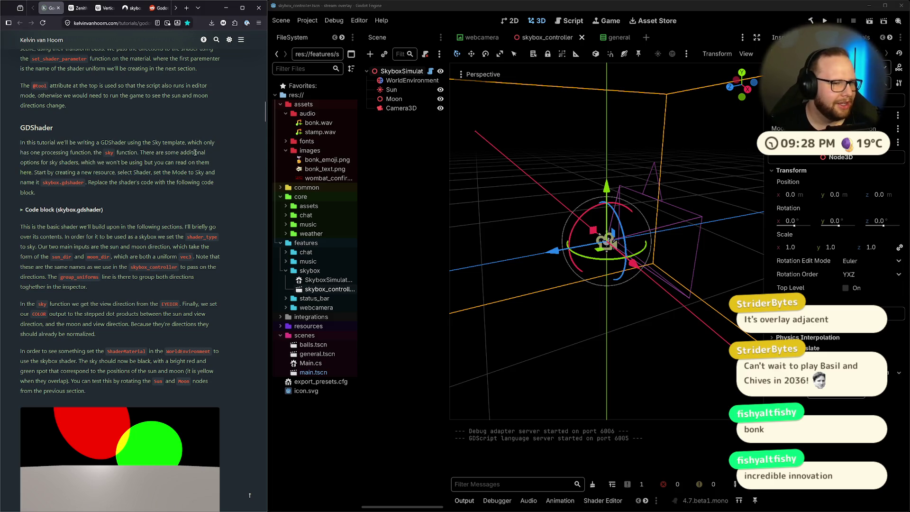
{"action": "left_click_drag", "start_coordinate": [20, 142], "coordinate": [210, 141]}
{"action": "left_click", "coordinate": [210, 141]}
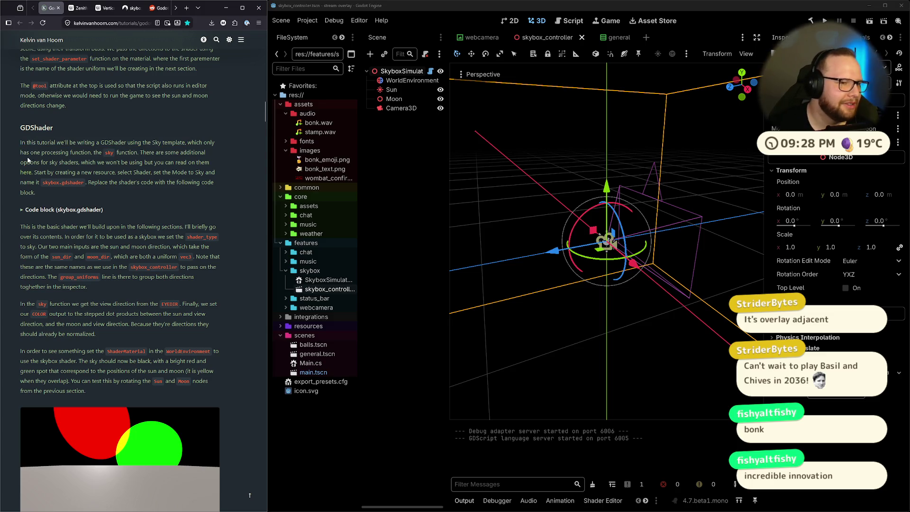
{"action": "left_click_drag", "start_coordinate": [20, 142], "coordinate": [90, 153]}
{"action": "left_click", "coordinate": [90, 152]}
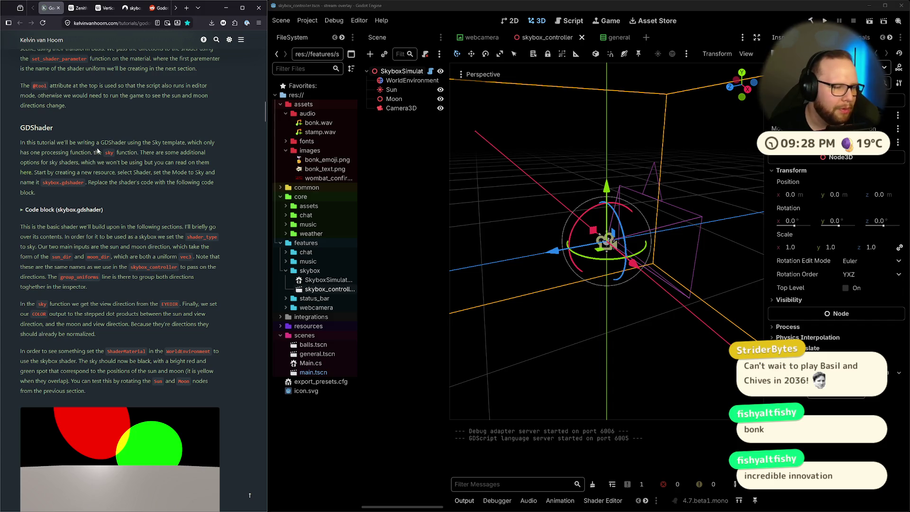
{"action": "left_click_drag", "start_coordinate": [94, 152], "coordinate": [137, 154]}
{"action": "left_click", "coordinate": [136, 154]}
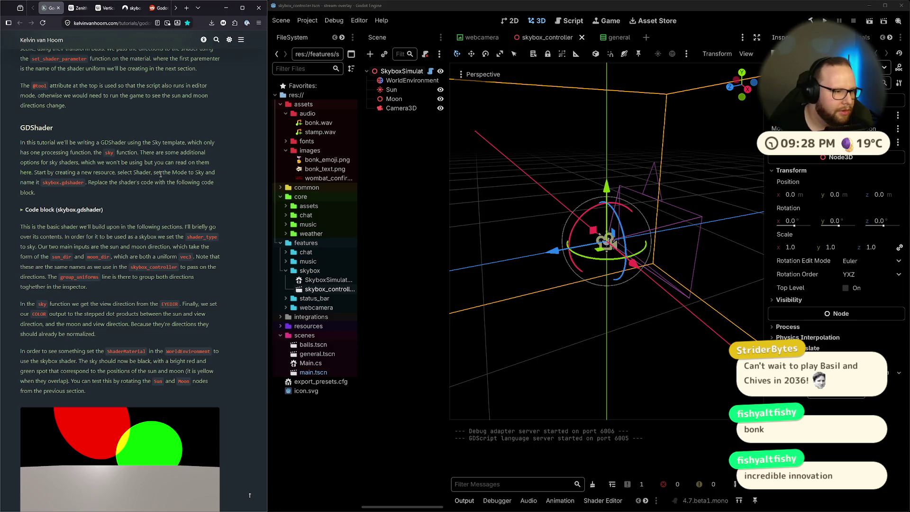
{"action": "left_click", "coordinate": [61, 210]}
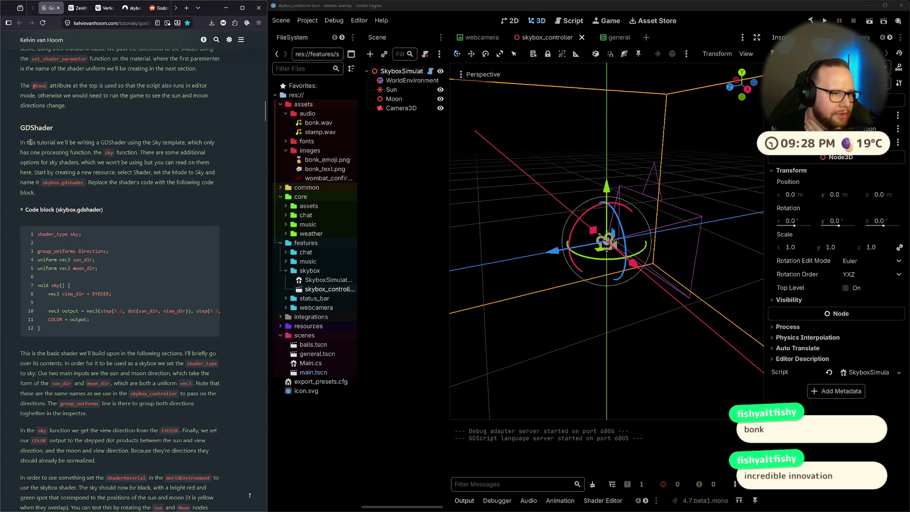
Step: Follow the 'here' link in the GDShader paragraph to the Godot Sky shaders documentation
{"action": "left_click_drag", "start_coordinate": [18, 143], "coordinate": [78, 142]}
{"action": "left_click", "coordinate": [78, 142]}
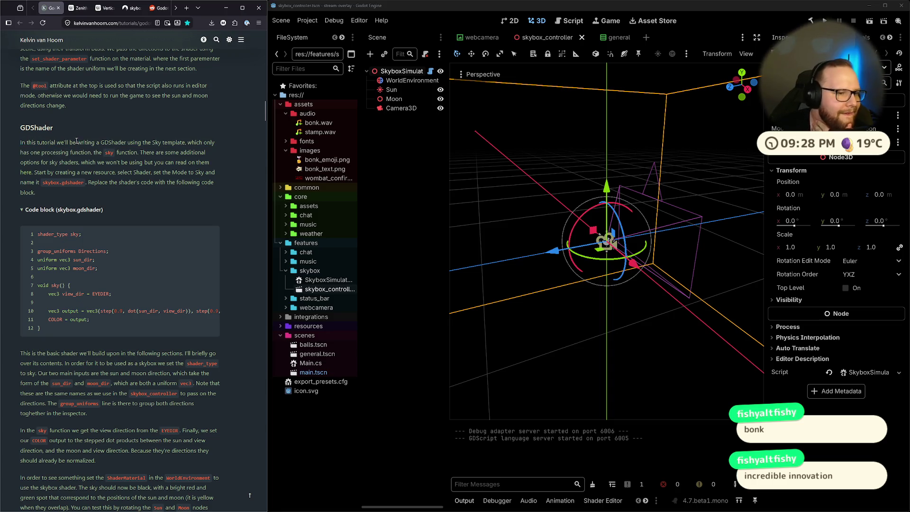
{"action": "mouse_move", "coordinate": [19, 142]}
{"action": "left_mouse_down"}
{"action": "mouse_move", "coordinate": [142, 142]}
{"action": "mouse_move", "coordinate": [160, 152]}
{"action": "mouse_move", "coordinate": [197, 143]}
{"action": "mouse_move", "coordinate": [68, 162]}
{"action": "mouse_move", "coordinate": [88, 152]}
{"action": "mouse_move", "coordinate": [156, 153]}
{"action": "mouse_move", "coordinate": [26, 172]}
{"action": "mouse_move", "coordinate": [102, 164]}
{"action": "mouse_move", "coordinate": [213, 172]}
{"action": "mouse_move", "coordinate": [141, 182]}
{"action": "mouse_move", "coordinate": [27, 174]}
{"action": "left_mouse_up"}
{"action": "left_click", "coordinate": [195, 143]}
{"action": "left_click", "coordinate": [90, 155]}
{"action": "left_click", "coordinate": [154, 153]}
{"action": "left_click", "coordinate": [27, 174]}
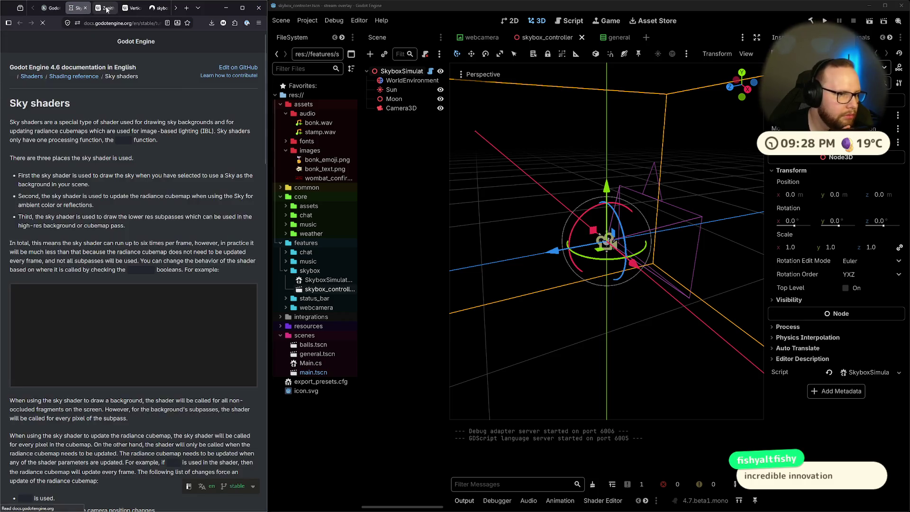
Step: Open the Sky shaders reference and close the Zenith and Vertical and horizontal Wikipedia tabs
{"action": "left_click", "coordinate": [109, 9]}
{"action": "left_click", "coordinate": [113, 9]}
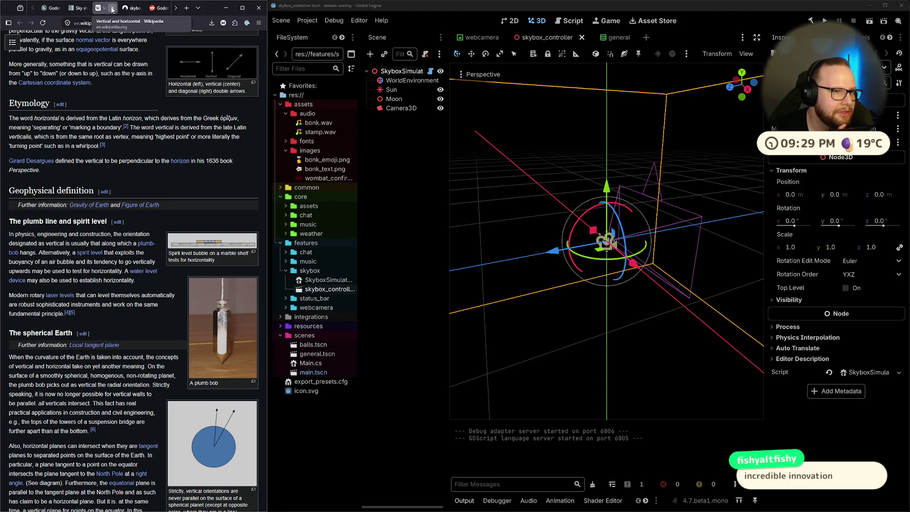
{"action": "left_click", "coordinate": [114, 8]}
Step: Skim the Sky shaders documentation page, then return to the skybox tutorial
{"action": "left_click", "coordinate": [80, 8]}
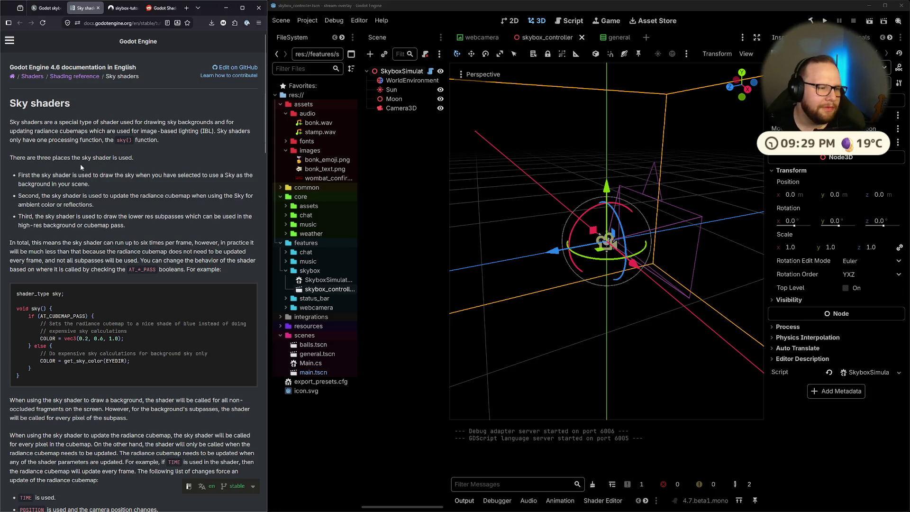
{"action": "scroll", "coordinate": [74, 191], "scroll_direction": "down", "scroll_amount": 10}
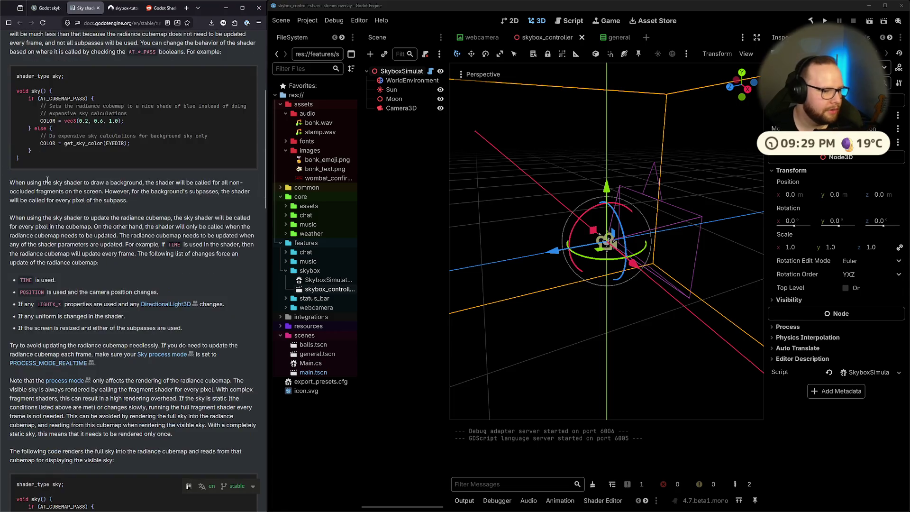
{"action": "scroll", "coordinate": [74, 192], "scroll_direction": "up", "scroll_amount": 10}
{"action": "left_click", "coordinate": [44, 9]}
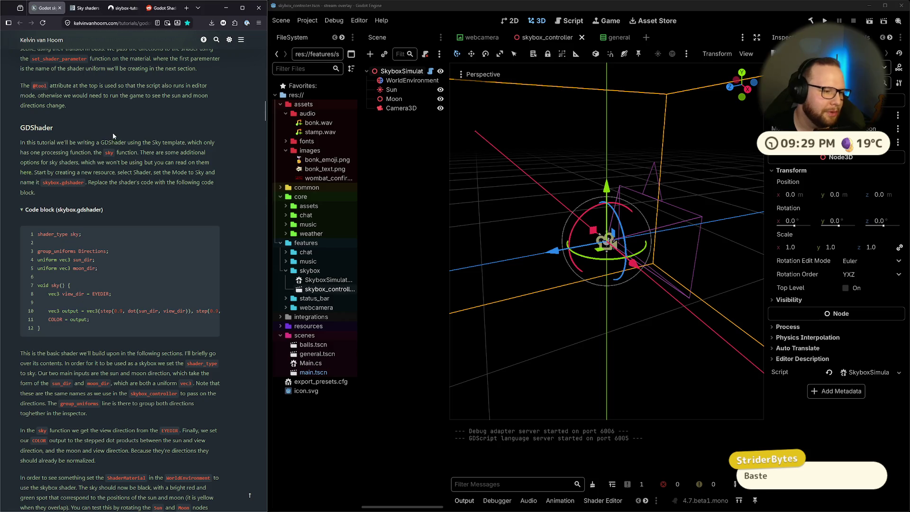
{"action": "left_click_drag", "start_coordinate": [17, 142], "coordinate": [47, 198]}
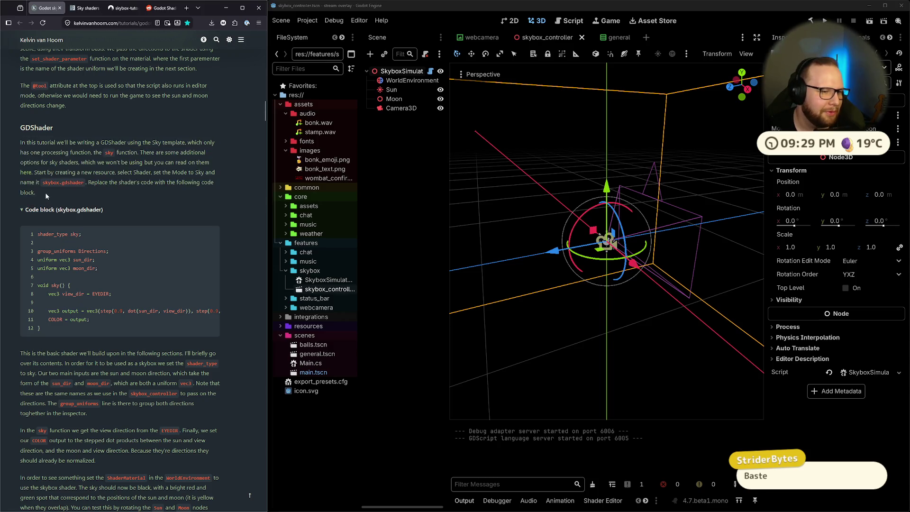
{"action": "left_click", "coordinate": [65, 133]}
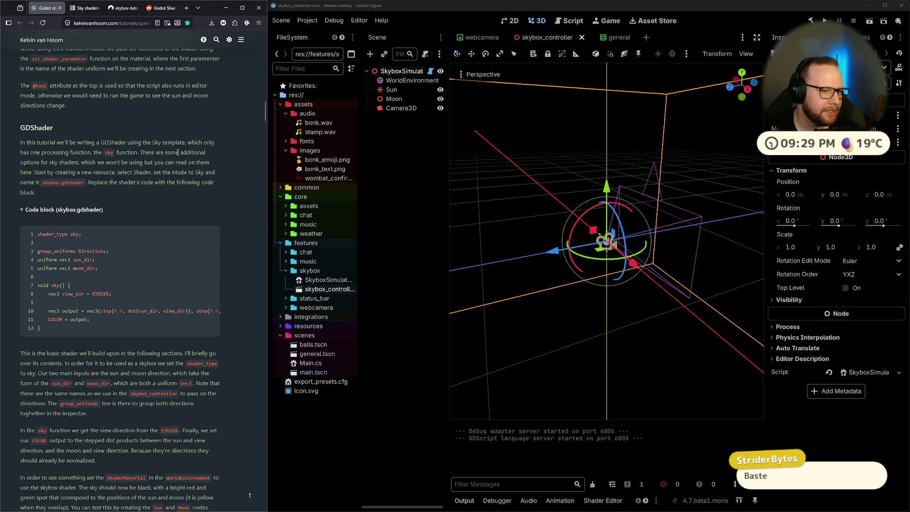
{"action": "mouse_move", "coordinate": [83, 162]}
{"action": "left_mouse_down"}
{"action": "mouse_move", "coordinate": [178, 163]}
{"action": "mouse_move", "coordinate": [118, 43]}
{"action": "mouse_move", "coordinate": [67, 183]}
{"action": "mouse_move", "coordinate": [32, 173]}
{"action": "mouse_move", "coordinate": [199, 173]}
{"action": "left_mouse_up"}
{"action": "left_click", "coordinate": [204, 174]}
{"action": "scroll", "coordinate": [232, 183], "scroll_direction": "down", "scroll_amount": 1}
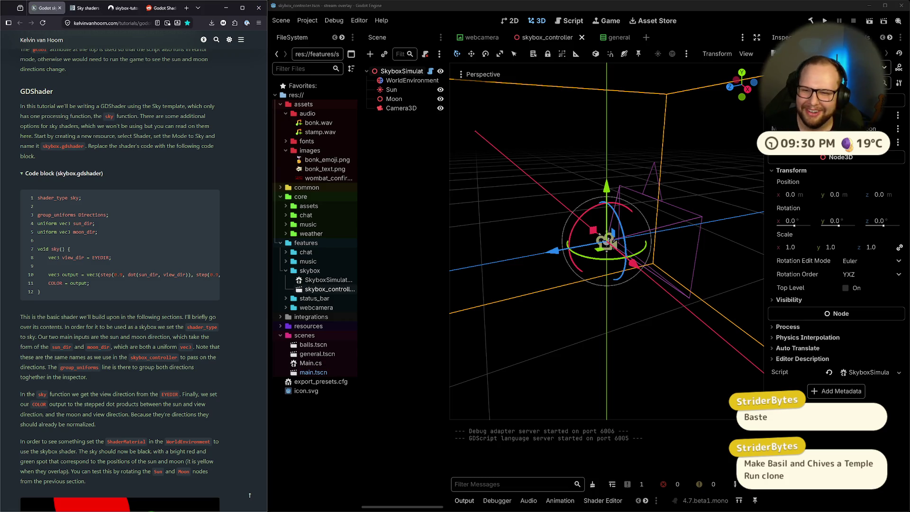
{"action": "left_click", "coordinate": [844, 100]}
{"action": "key", "text": "Escape"}
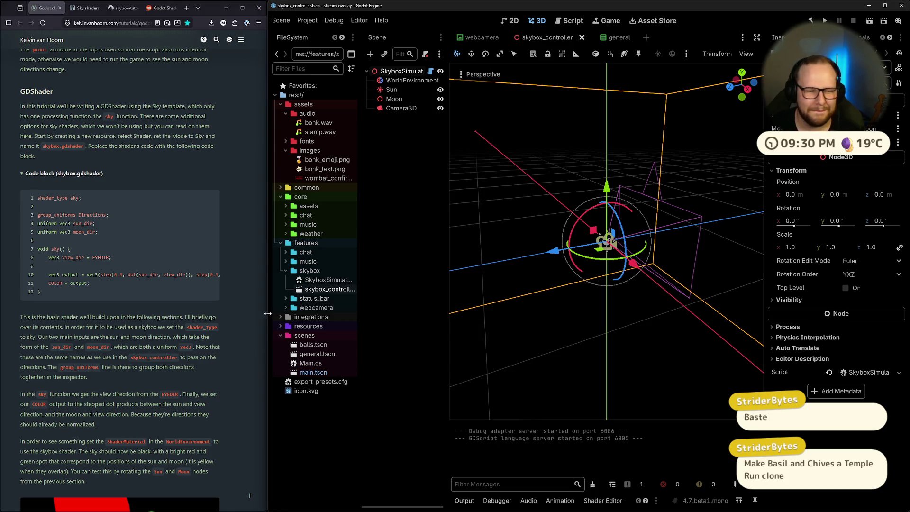
{"action": "left_click", "coordinate": [411, 130]}
Step: On WorldEnvironment's sky material, start a New Shader in the Shader slot
{"action": "left_click", "coordinate": [402, 71]}
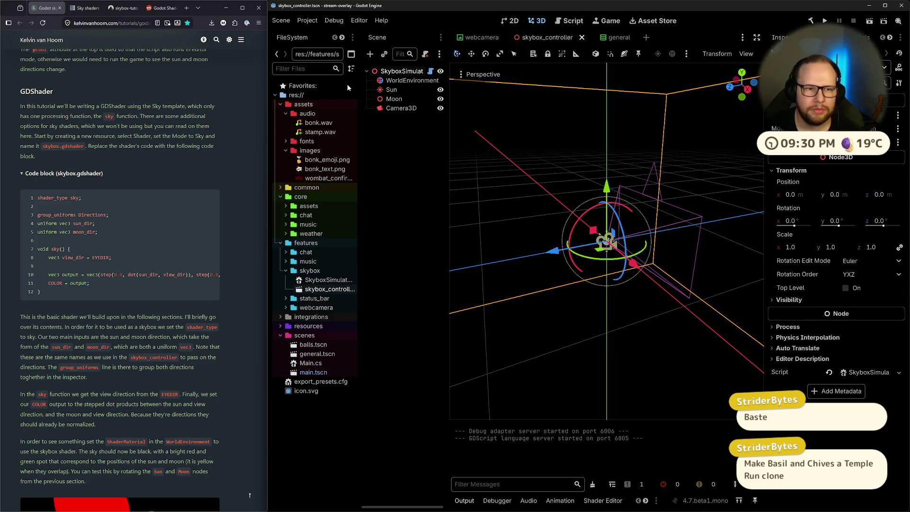
{"action": "left_click", "coordinate": [412, 80]}
{"action": "left_click", "coordinate": [867, 199]}
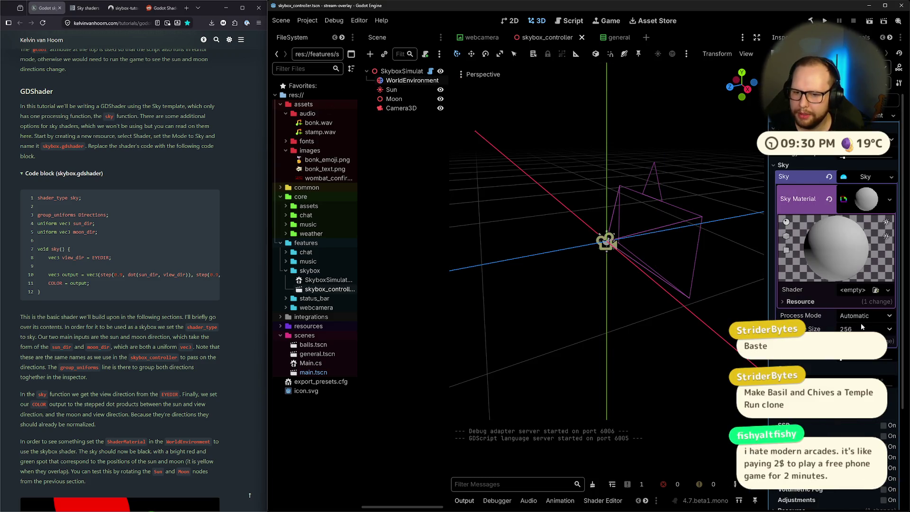
{"action": "left_click", "coordinate": [855, 290]}
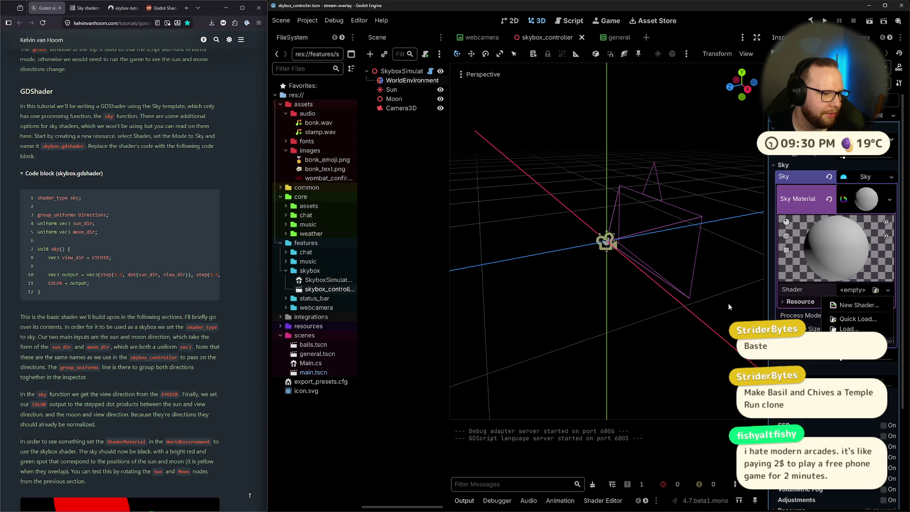
{"action": "left_click", "coordinate": [857, 305]}
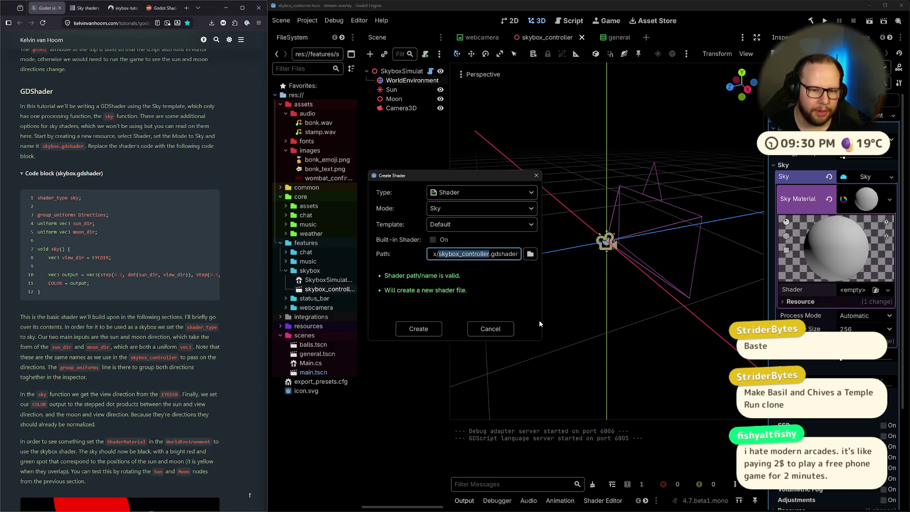
Step: Create a Sky-mode shader saved as res://resources/shaders/skybox.gdshader
{"action": "key", "text": "BackSpace"}
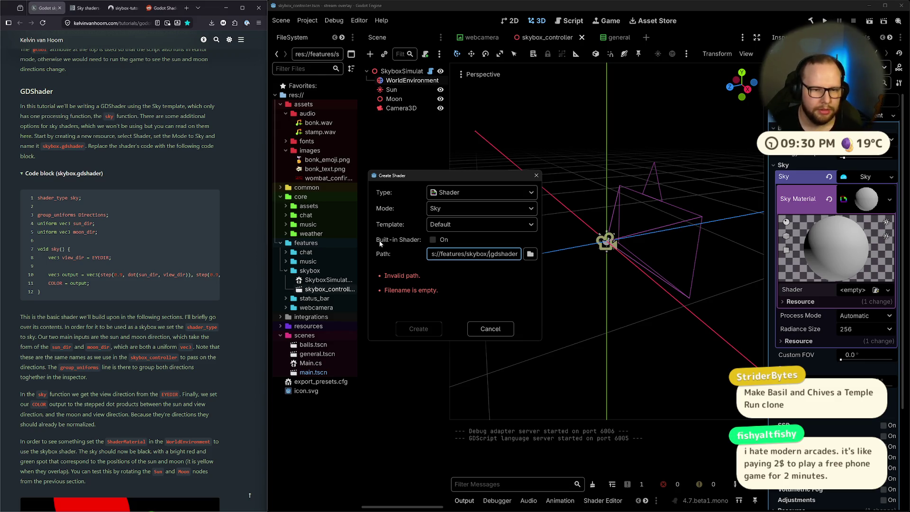
{"action": "left_click_drag", "start_coordinate": [438, 182], "coordinate": [434, 151]}
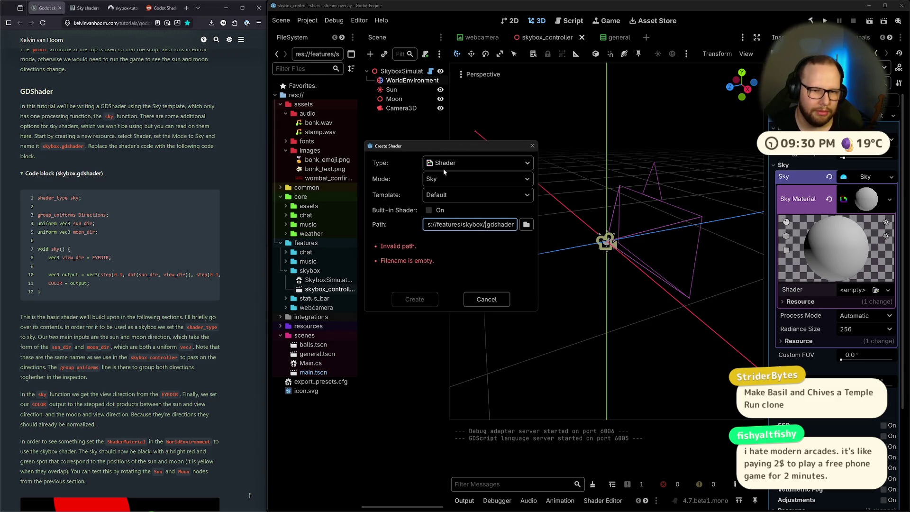
{"action": "left_click", "coordinate": [444, 168]}
{"action": "left_click", "coordinate": [381, 181]}
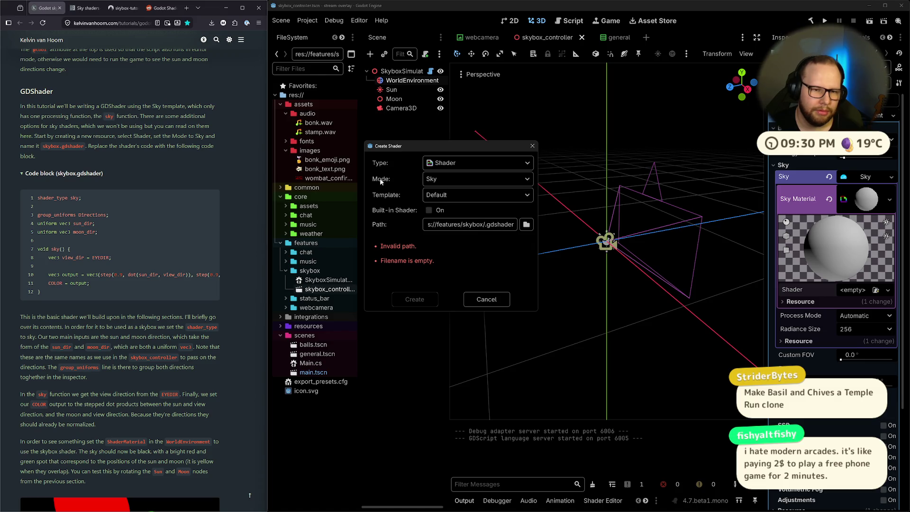
{"action": "left_click", "coordinate": [526, 225]}
{"action": "left_click", "coordinate": [252, 294]}
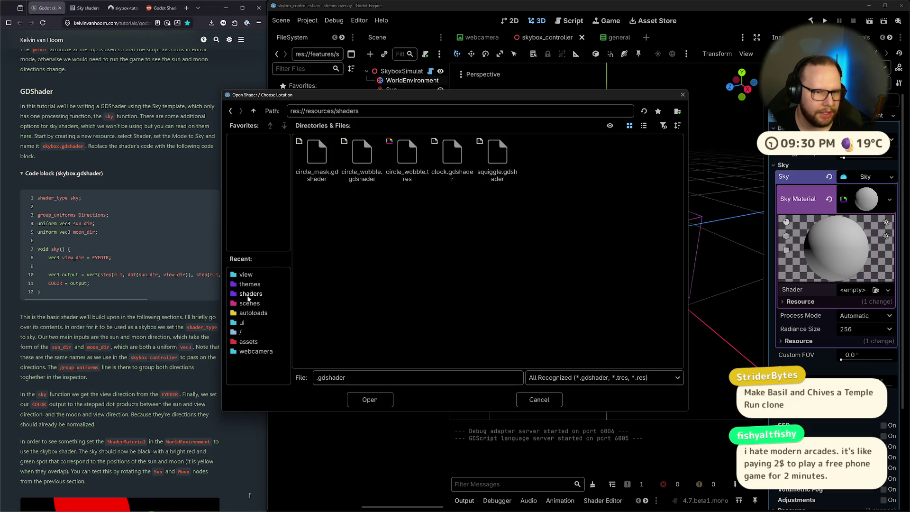
{"action": "type", "text": "skybox"}
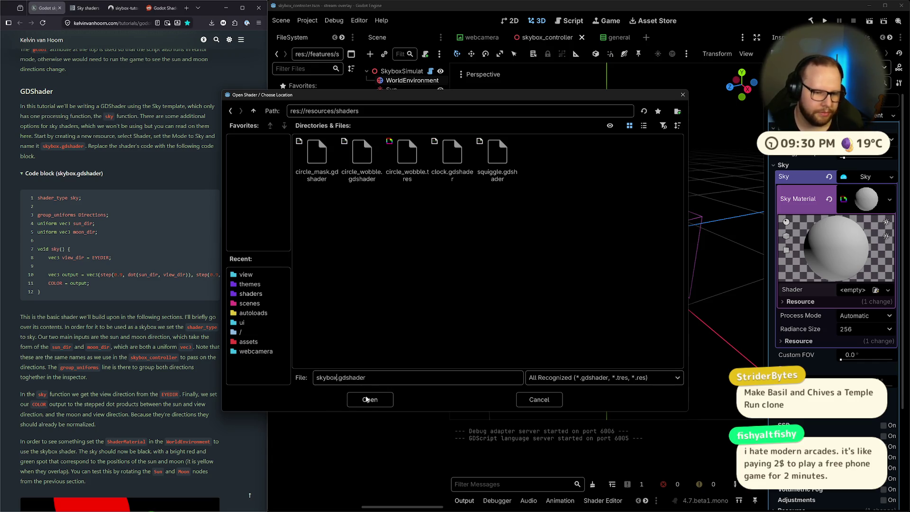
{"action": "left_click", "coordinate": [368, 400]}
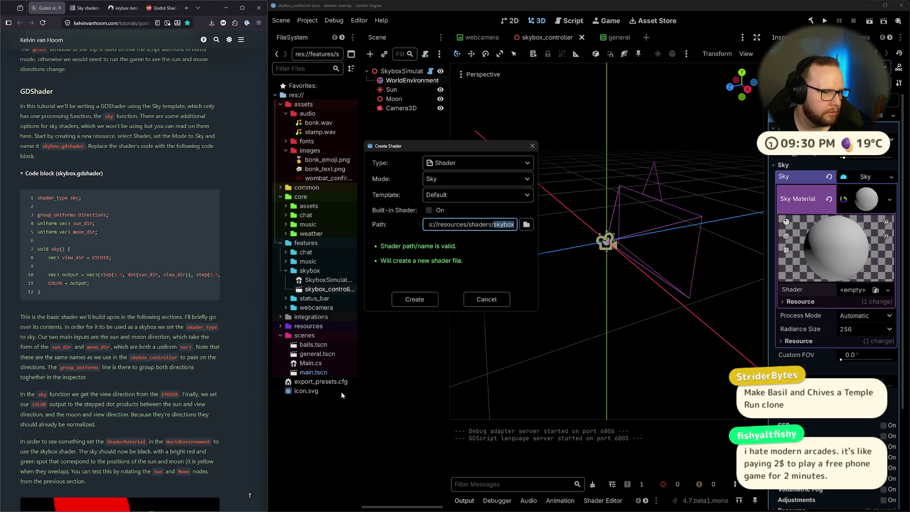
{"action": "left_click", "coordinate": [415, 299]}
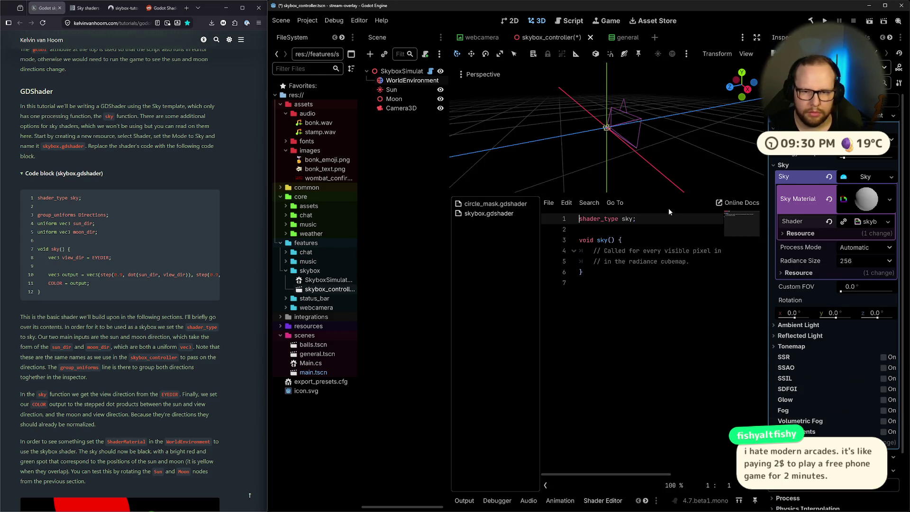
Step: Resize the shader editor panels and delete the trailing empty line 7 of the shader
{"action": "left_click_drag", "start_coordinate": [539, 272], "coordinate": [415, 267]}
{"action": "left_click_drag", "start_coordinate": [609, 195], "coordinate": [609, 250]}
{"action": "left_click", "coordinate": [585, 335]}
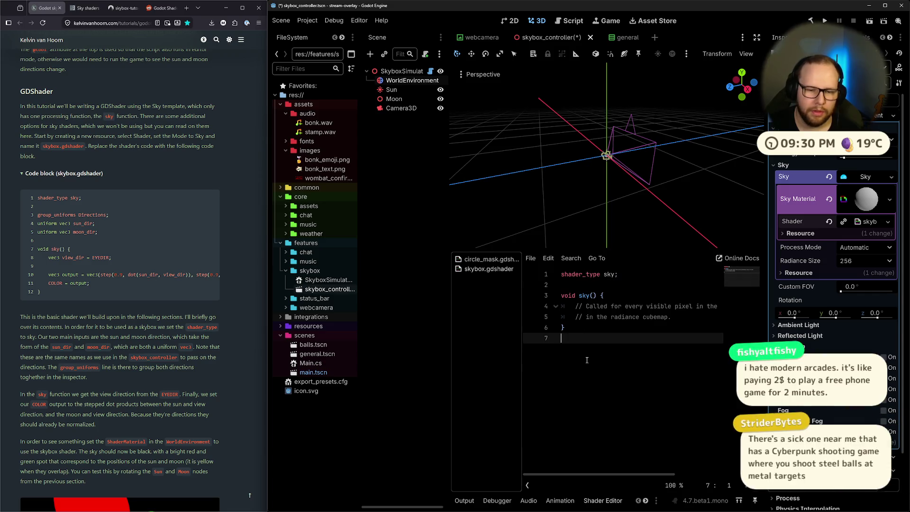
{"action": "key", "text": "BackSpace"}
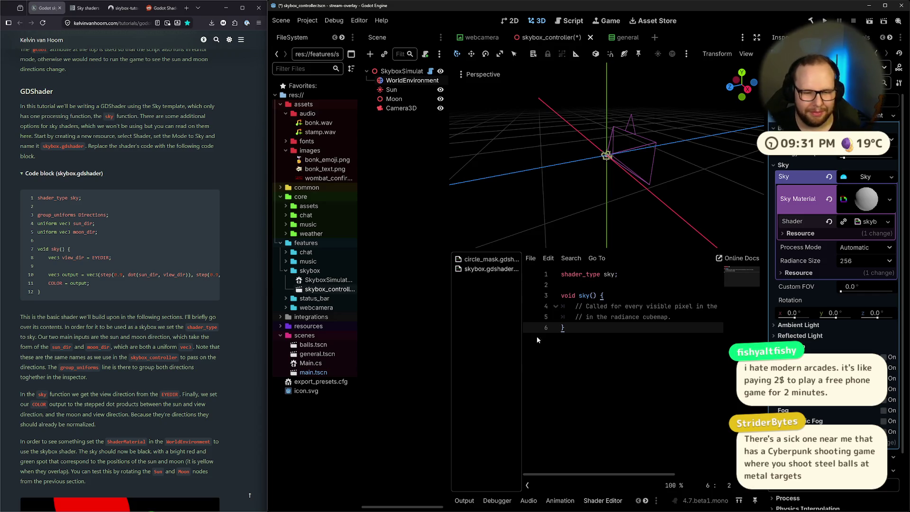
Step: Save the skybox_controller scene and the new skybox.gdshader with Ctrl+S
{"action": "mouse_move", "coordinate": [573, 306]}
{"action": "left_mouse_down"}
{"action": "mouse_move", "coordinate": [692, 309]}
{"action": "mouse_move", "coordinate": [715, 321]}
{"action": "left_mouse_up"}
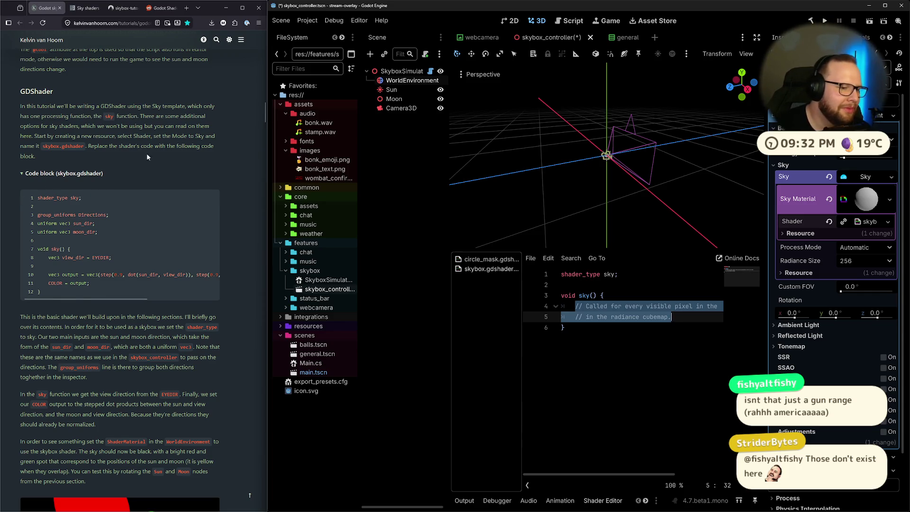
{"action": "key", "text": "ctrl+s"}
{"action": "left_click_drag", "start_coordinate": [21, 108], "coordinate": [66, 157]}
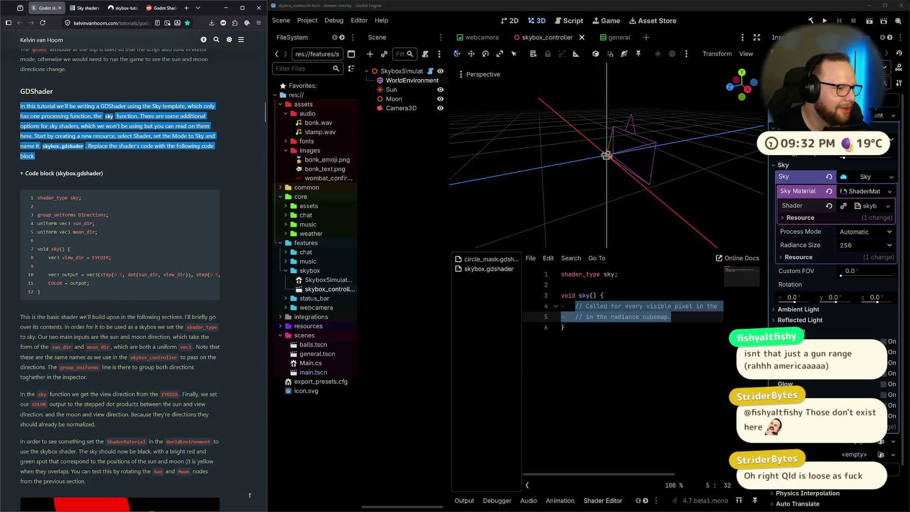
{"action": "left_click", "coordinate": [183, 170]}
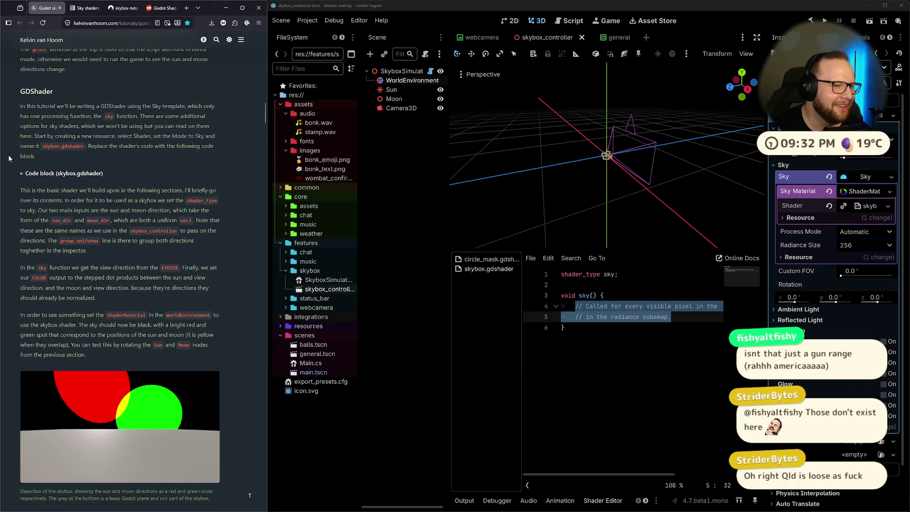
{"action": "left_click", "coordinate": [51, 172]}
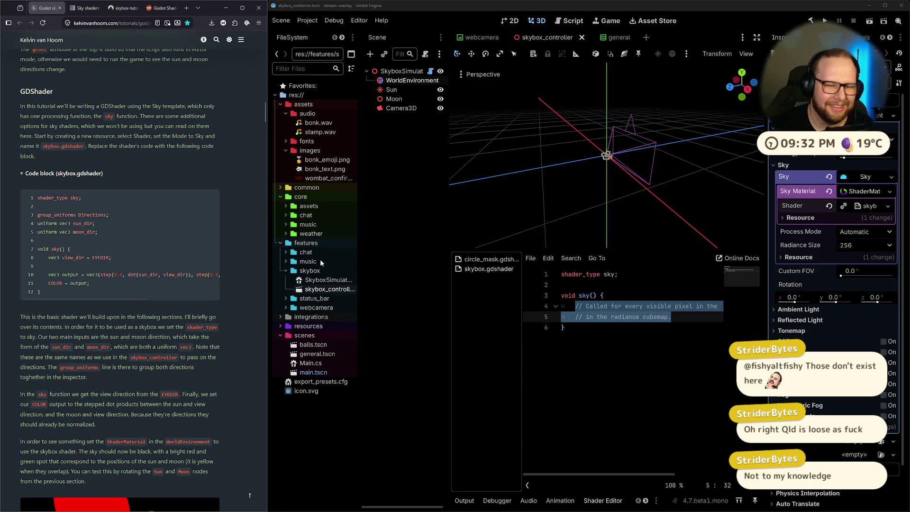
{"action": "scroll", "coordinate": [81, 231], "scroll_direction": "down", "scroll_amount": 1}
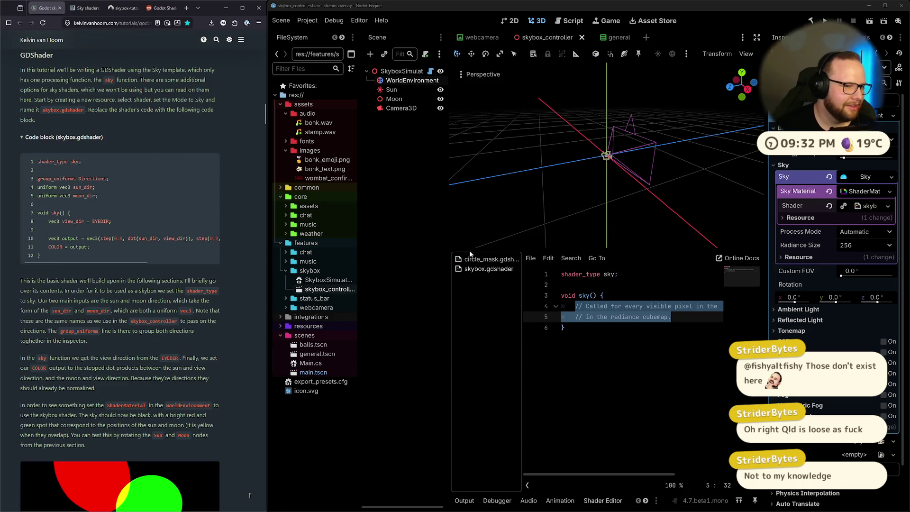
{"action": "key", "text": "Down"}
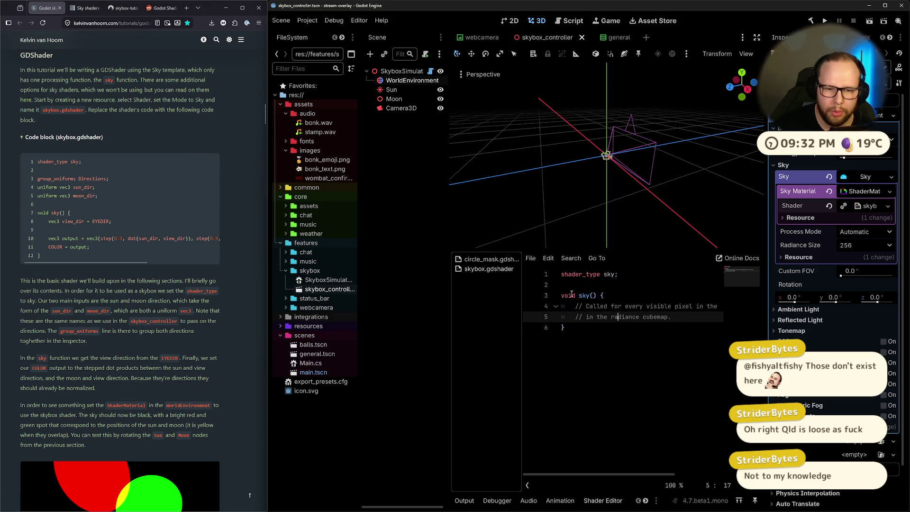
{"action": "left_click", "coordinate": [585, 283]}
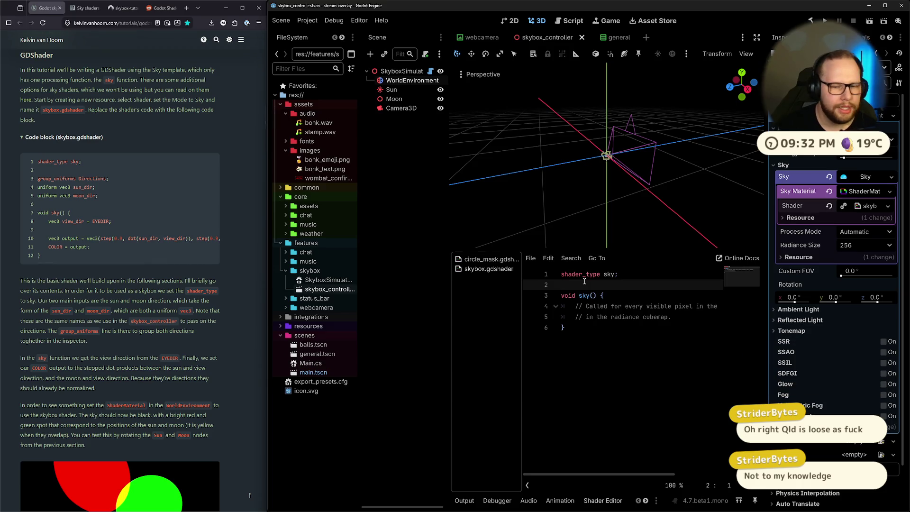
Step: Below shader_type sky, add group_uniforms Directions with uniform vec3 sun_dir and moon_dir
{"action": "left_click_drag", "start_coordinate": [450, 295], "coordinate": [428, 295]}
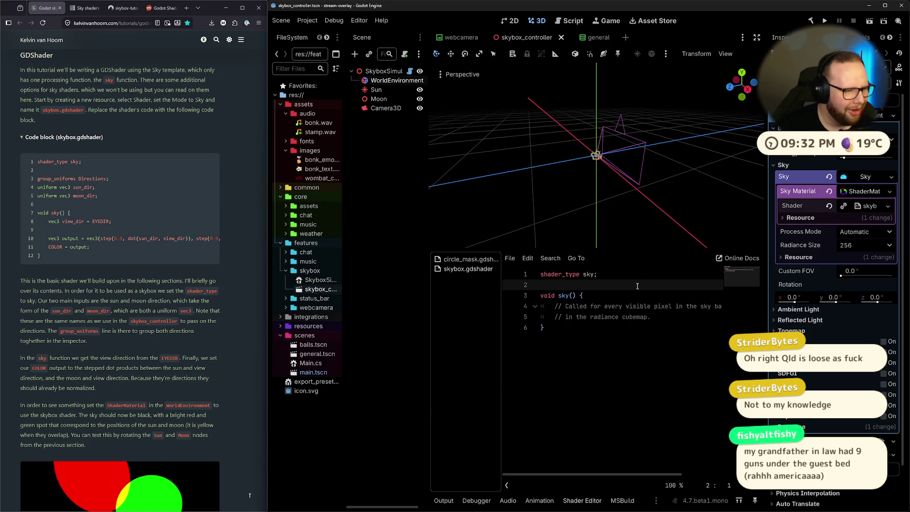
{"action": "key", "text": "Return"}
{"action": "key", "text": "Return"}
{"action": "key", "text": "Up"}
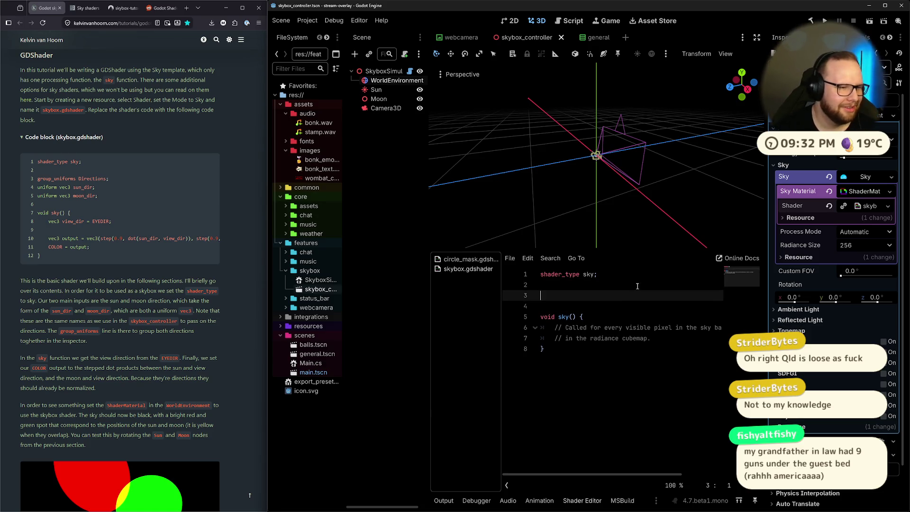
{"action": "type", "text": "group_uniforms "}
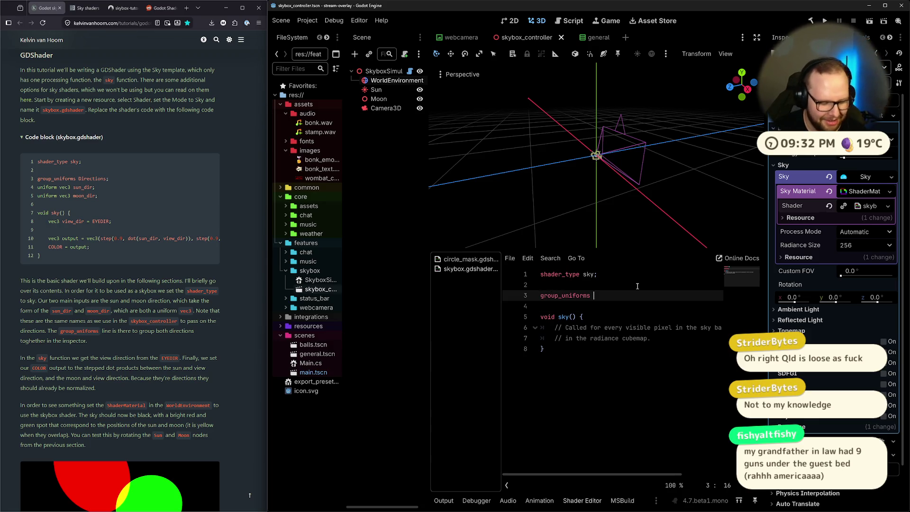
{"action": "type", "text": "Directions"}
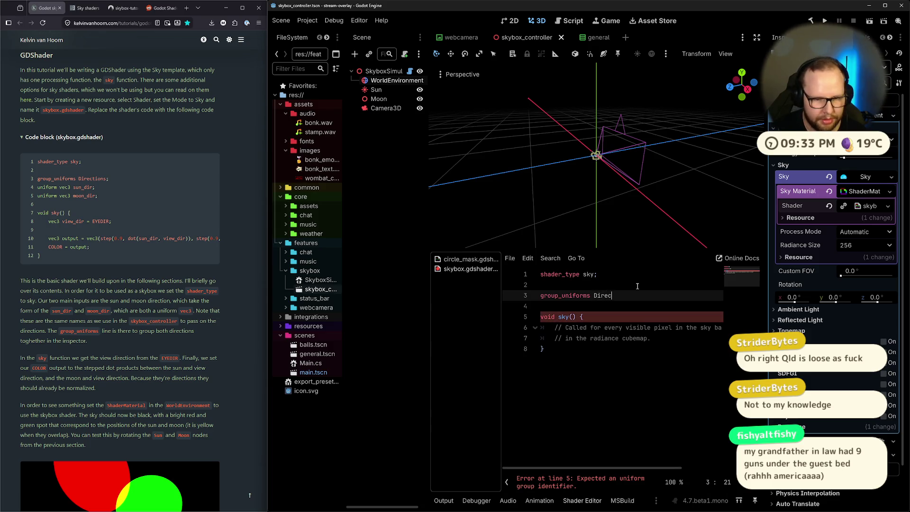
{"action": "key", "text": "Return"}
{"action": "type", "text": "unif"}
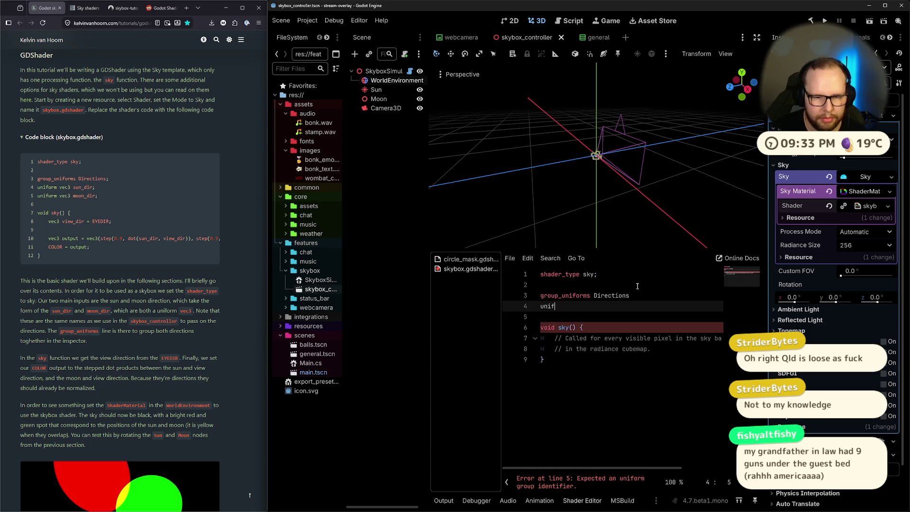
{"action": "type", "text": "orm vec3 sun"}
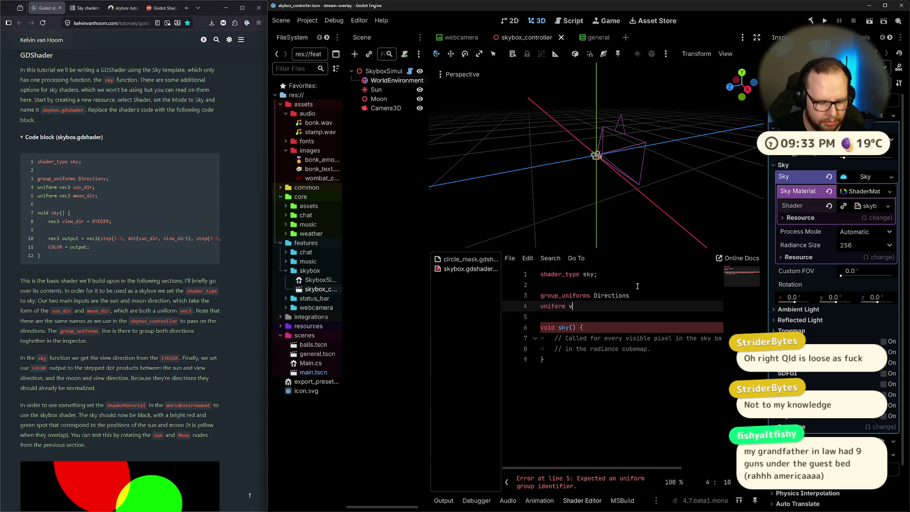
{"action": "type", "text": "_dir;"}
{"action": "key", "text": "Return"}
{"action": "type", "text": "uniform vec3 moon_"}
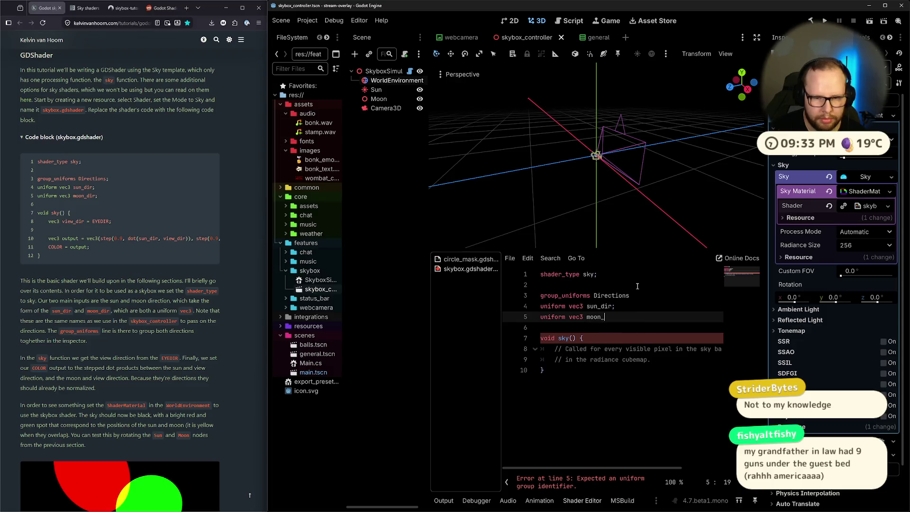
Step: Check that the Directions group appears in the sky material's Inspector
{"action": "left_click_drag", "start_coordinate": [554, 349], "coordinate": [695, 361]}
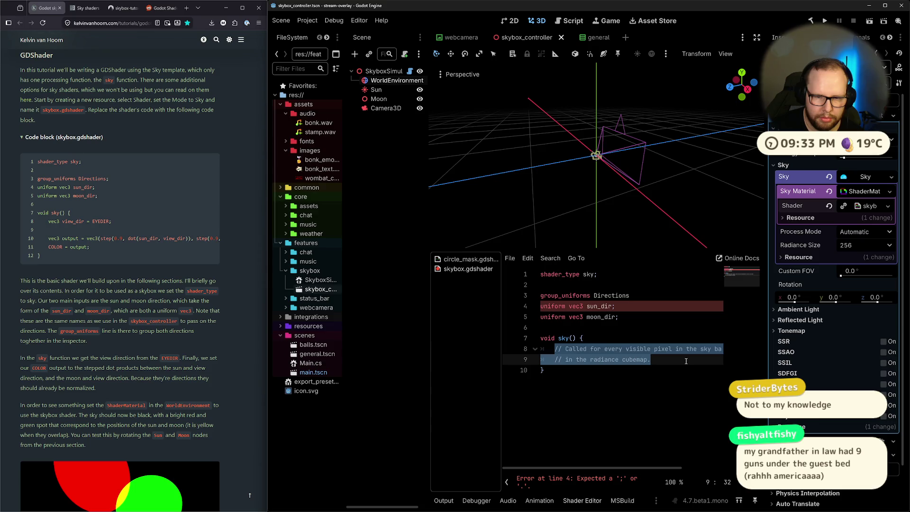
{"action": "left_click", "coordinate": [638, 297]}
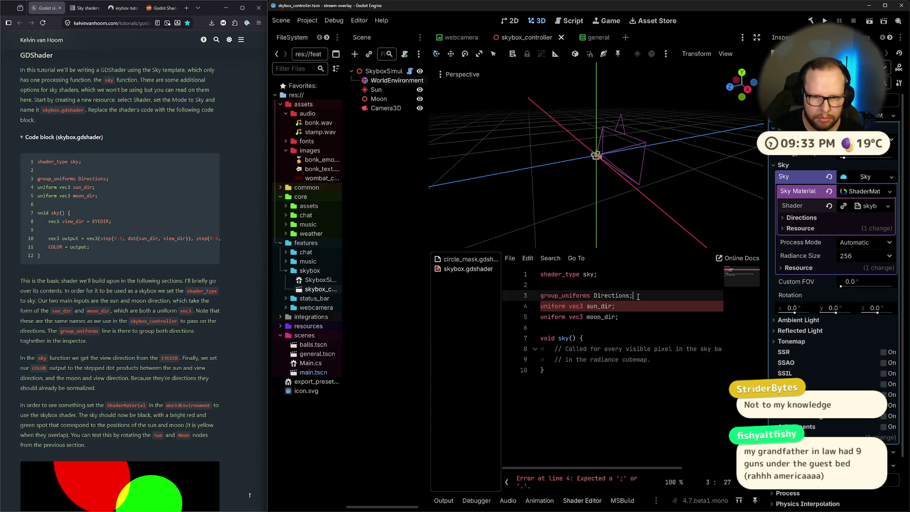
{"action": "left_click", "coordinate": [799, 218]}
{"action": "left_click", "coordinate": [801, 218]}
{"action": "left_click", "coordinate": [800, 218]}
{"action": "left_click", "coordinate": [801, 217]}
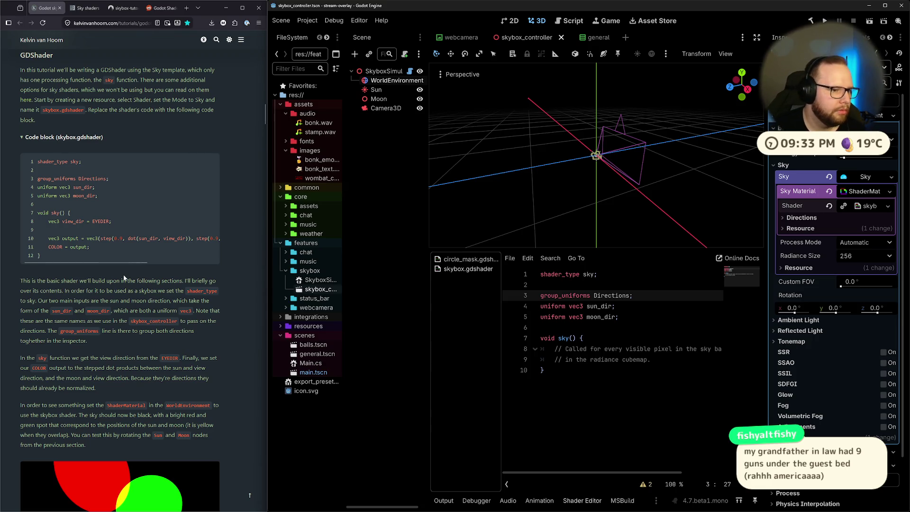
{"action": "left_click_drag", "start_coordinate": [555, 349], "coordinate": [678, 359]}
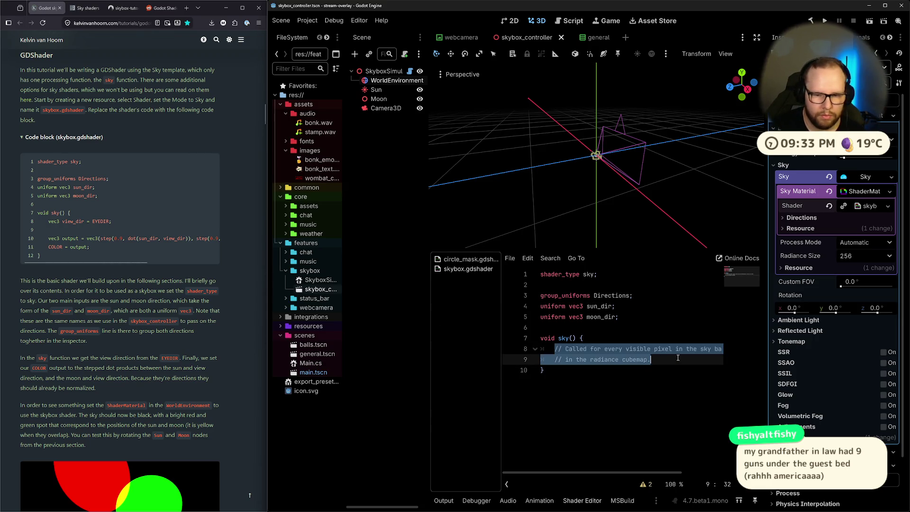
Step: Replace sky()'s template comments with view_direction = EYEDIR and rename uniforms to sun_direction/moon_direction
{"action": "key", "text": "BackSpace"}
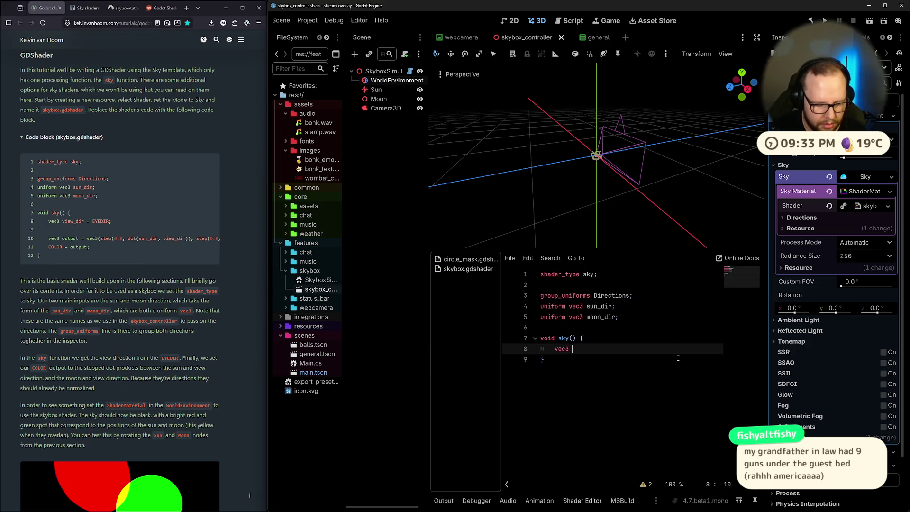
{"action": "type", "text": "view_direction"}
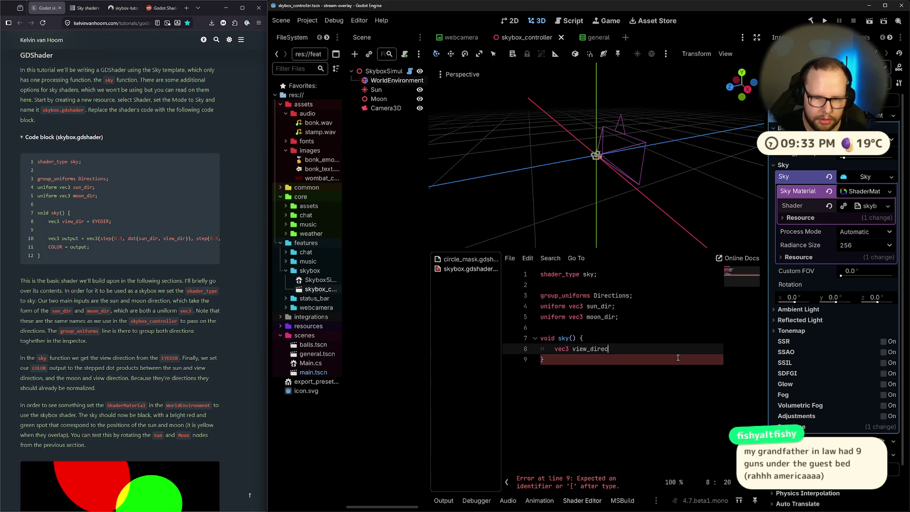
{"action": "left_click", "coordinate": [611, 306]}
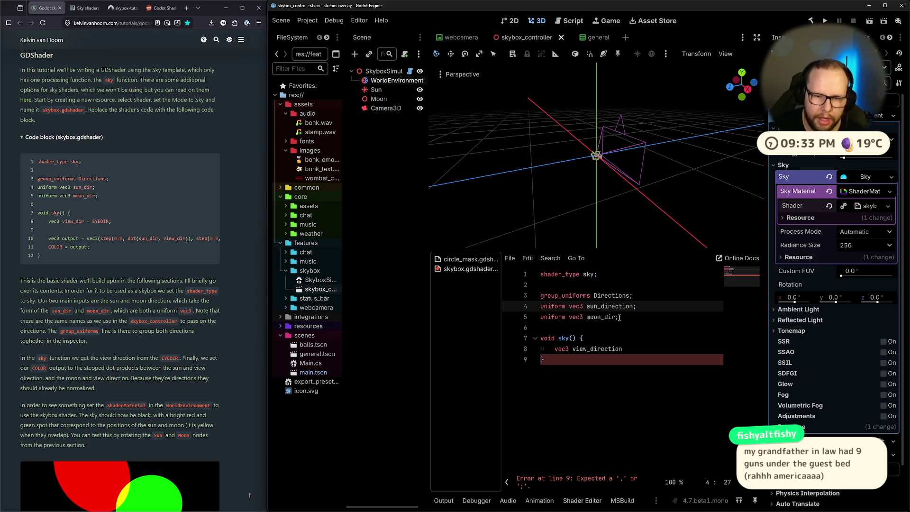
{"action": "left_click", "coordinate": [620, 317]}
{"action": "type", "text": "ection"}
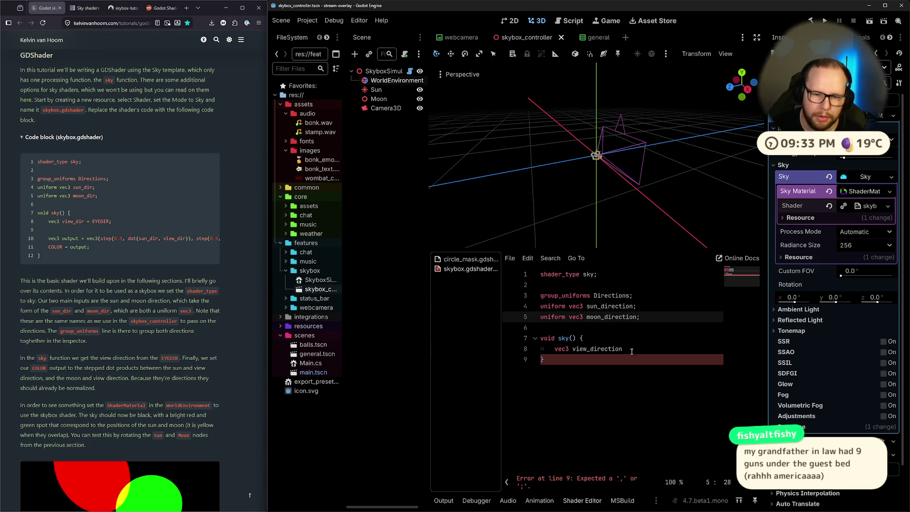
Step: End the view_direction line with a semicolon, save, and enlarge the Godot Shader Cheat Sheet
{"action": "left_click", "coordinate": [631, 348]}
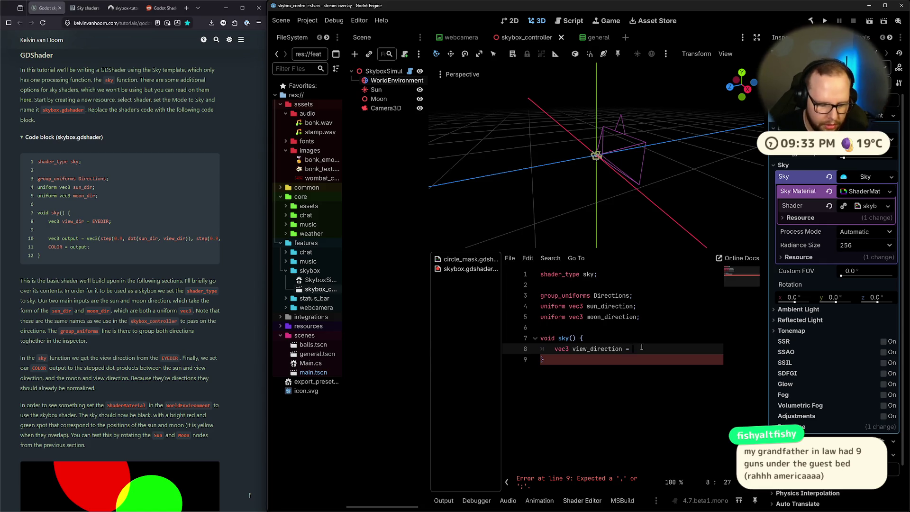
{"action": "key", "text": "BackSpace"}
{"action": "type", "text": ";"}
{"action": "key", "text": "ctrl+s"}
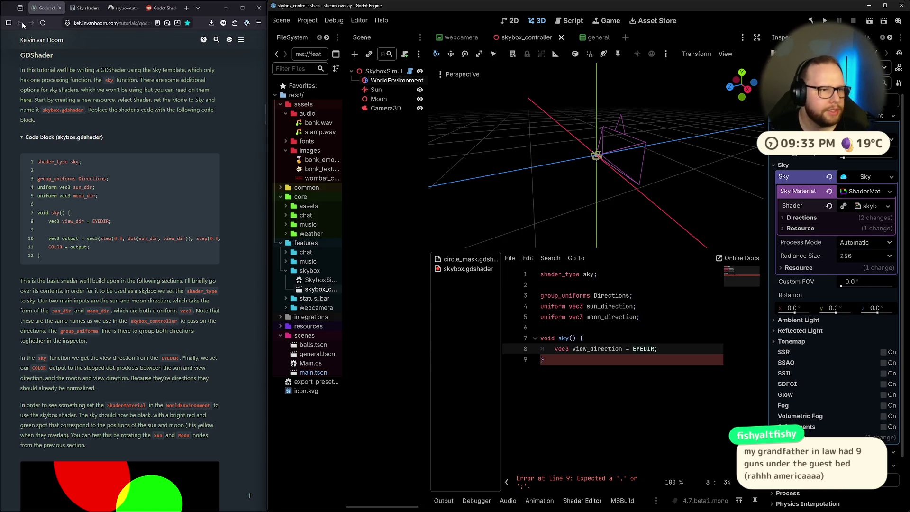
{"action": "left_click", "coordinate": [166, 8]}
{"action": "left_click", "coordinate": [114, 151]}
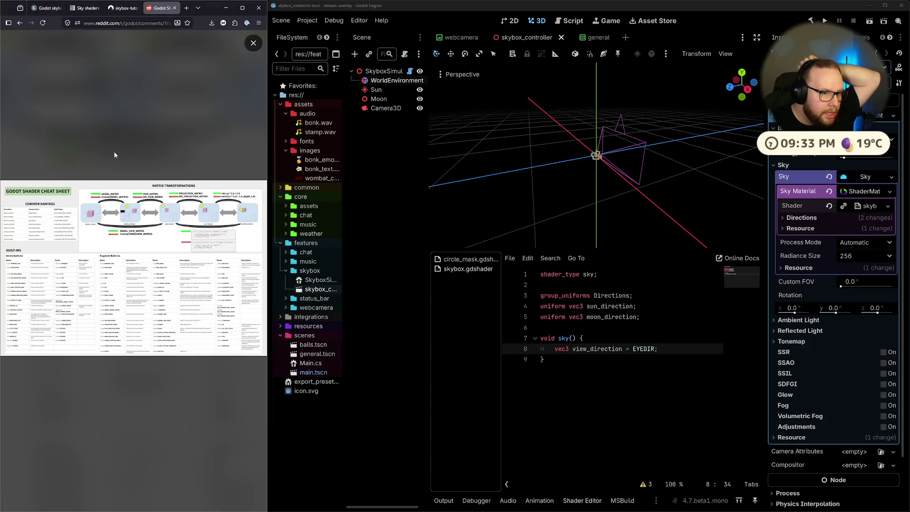
Step: Study the Godot Shader Cheat Sheet with the browser maximized, then move to the Godot docs desktop
{"action": "left_click", "coordinate": [242, 8]}
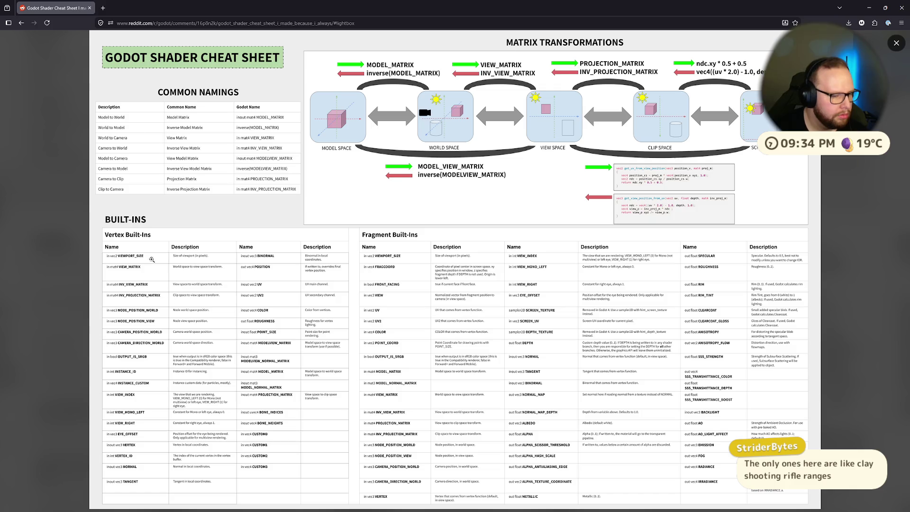
{"action": "left_click", "coordinate": [869, 7]}
{"action": "key", "text": "ctrl+super+Right"}
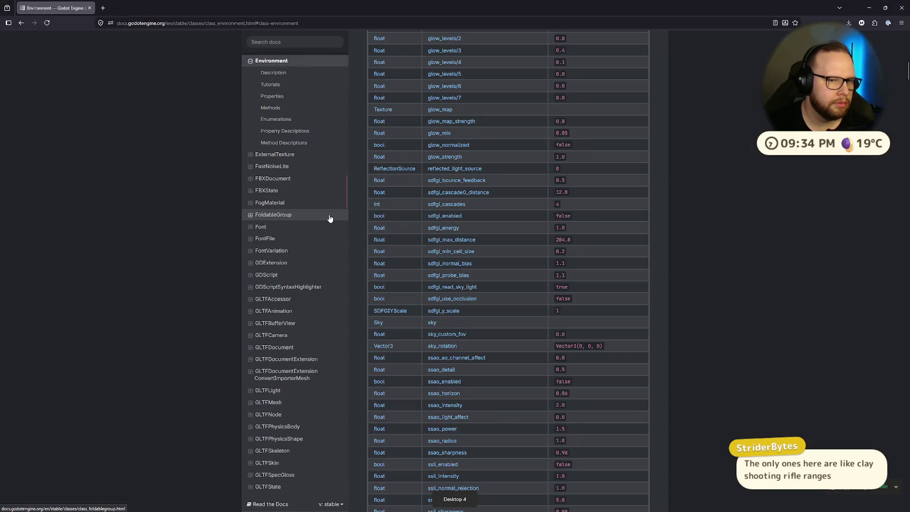
Step: Google 'godot shader eye direction', refine it to 'godot shader functions', and open Built-in functions
{"action": "scroll", "coordinate": [347, 152], "scroll_direction": "up", "scroll_amount": 5}
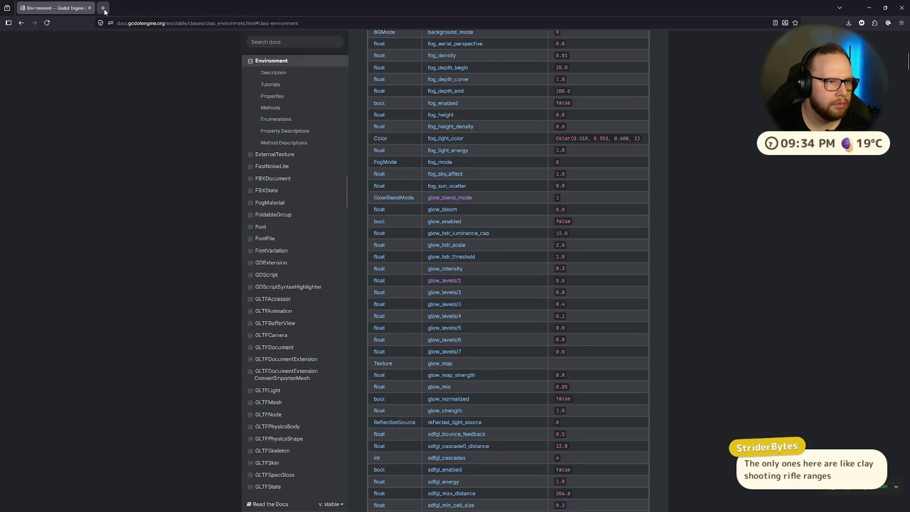
{"action": "left_click", "coordinate": [102, 8]}
{"action": "type", "text": "godot"}
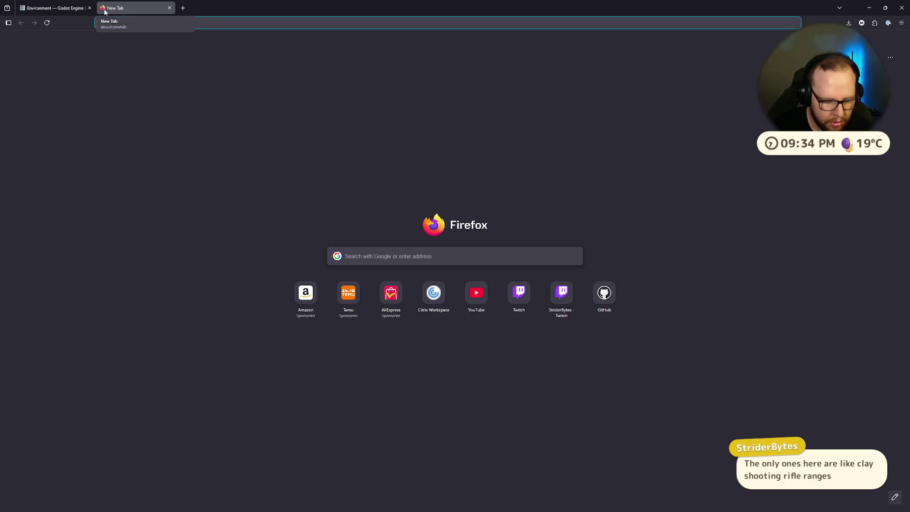
{"action": "type", "text": " shader eye d"}
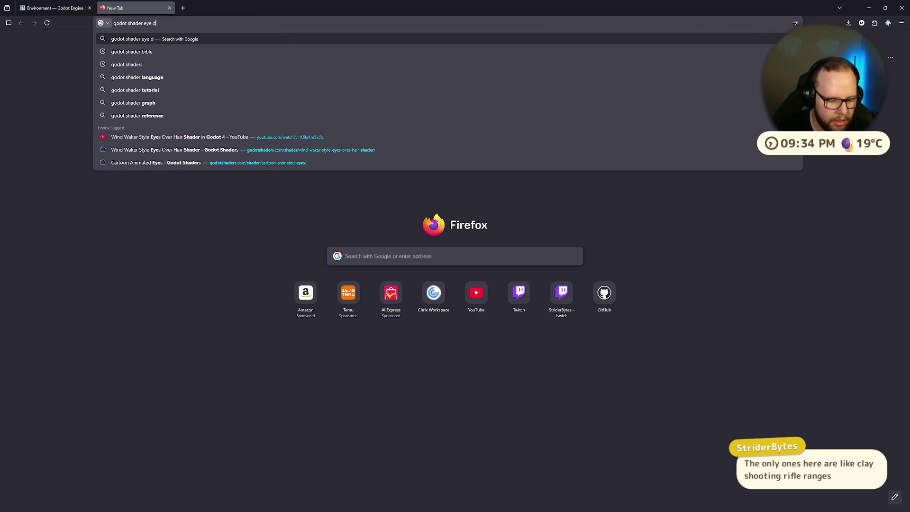
{"action": "type", "text": "irection"}
{"action": "key", "text": "Return"}
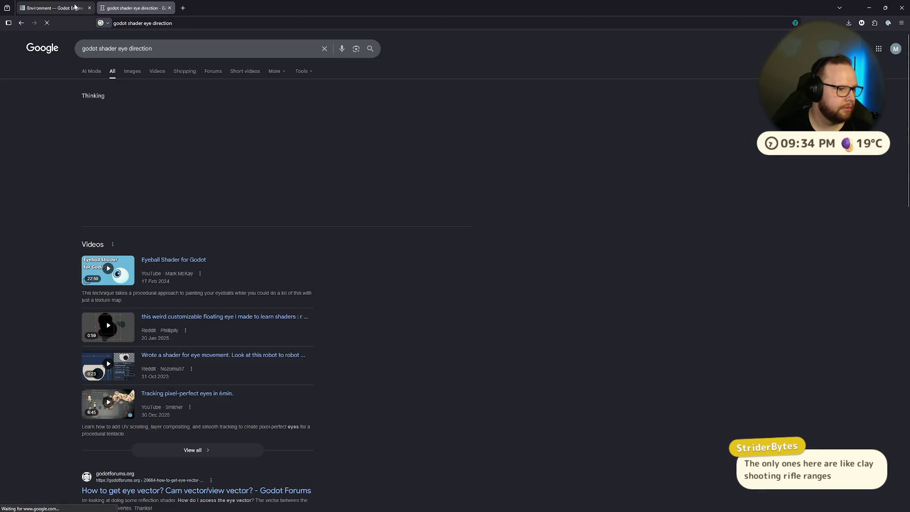
{"action": "scroll", "coordinate": [76, 109], "scroll_direction": "down", "scroll_amount": 4}
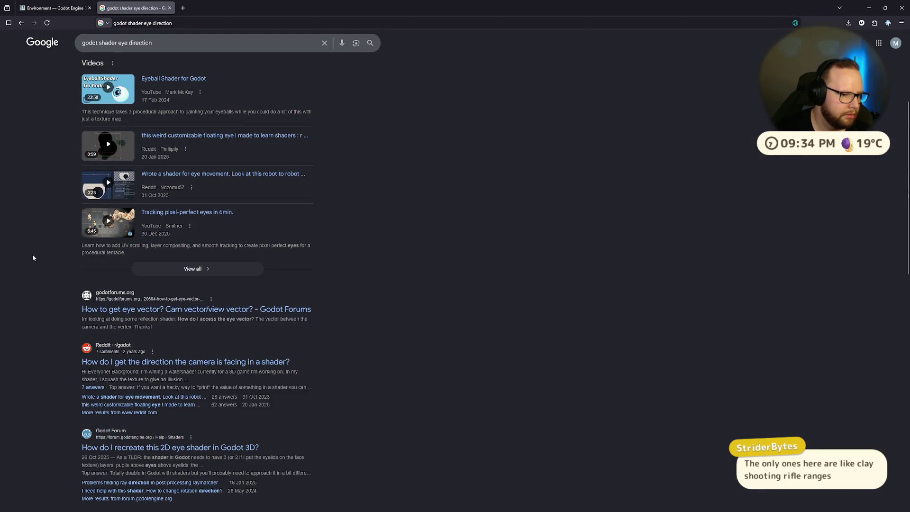
{"action": "scroll", "coordinate": [32, 256], "scroll_direction": "down", "scroll_amount": 3}
{"action": "scroll", "coordinate": [32, 256], "scroll_direction": "up", "scroll_amount": 7}
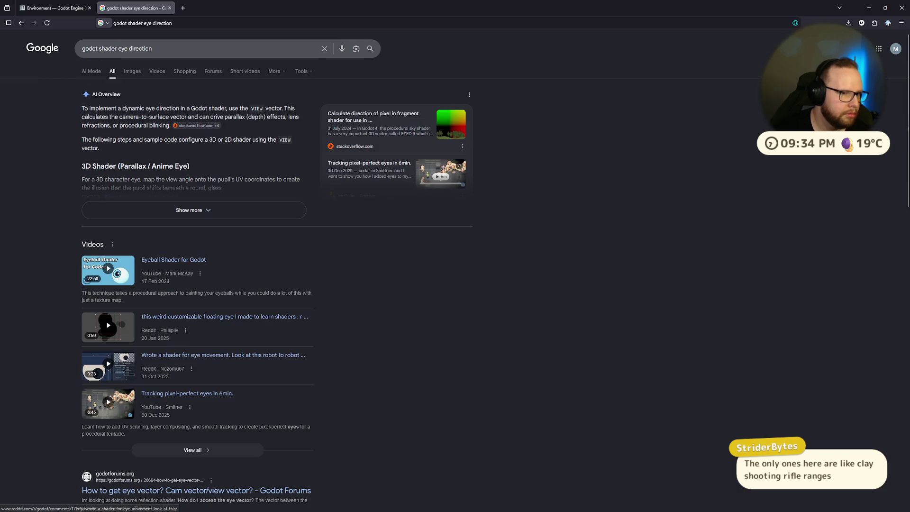
{"action": "left_click", "coordinate": [173, 49]}
{"action": "left_click_drag", "start_coordinate": [173, 49], "coordinate": [115, 49]}
{"action": "type", "text": "f"}
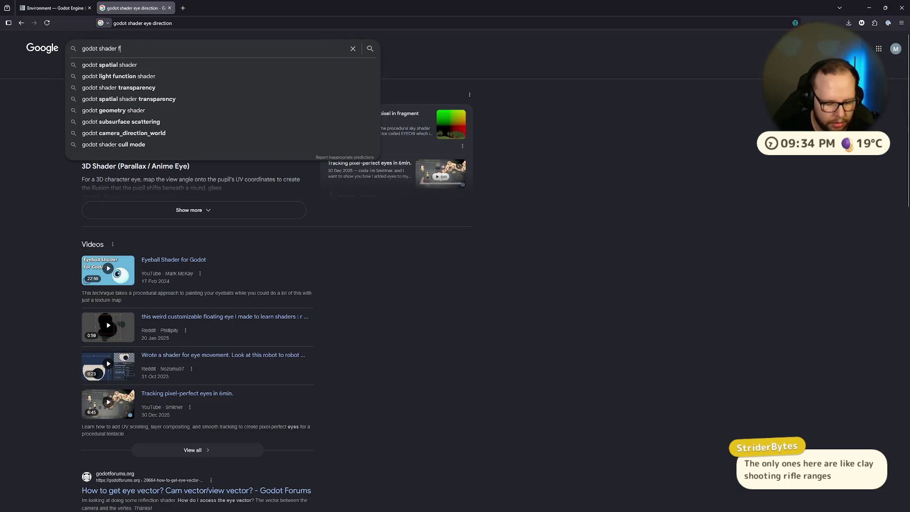
{"action": "type", "text": "unctions"}
{"action": "key", "text": "Return"}
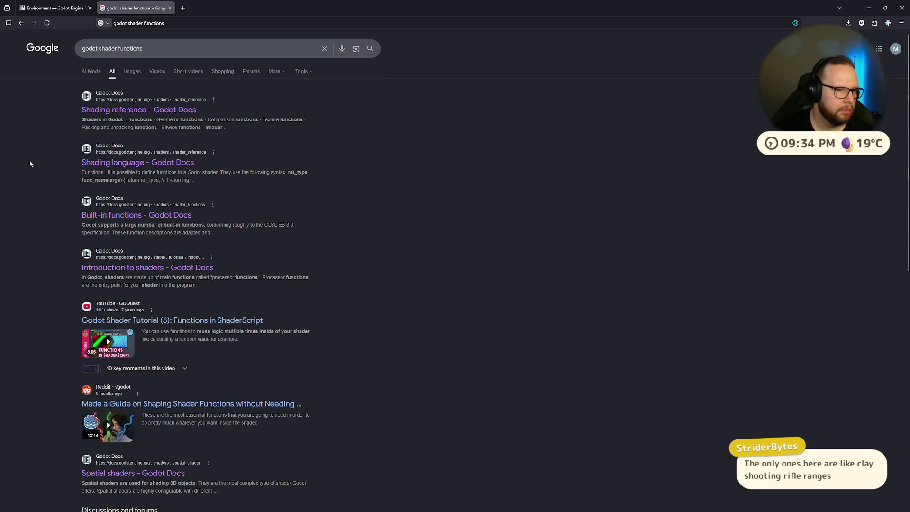
{"action": "left_click", "coordinate": [147, 215]}
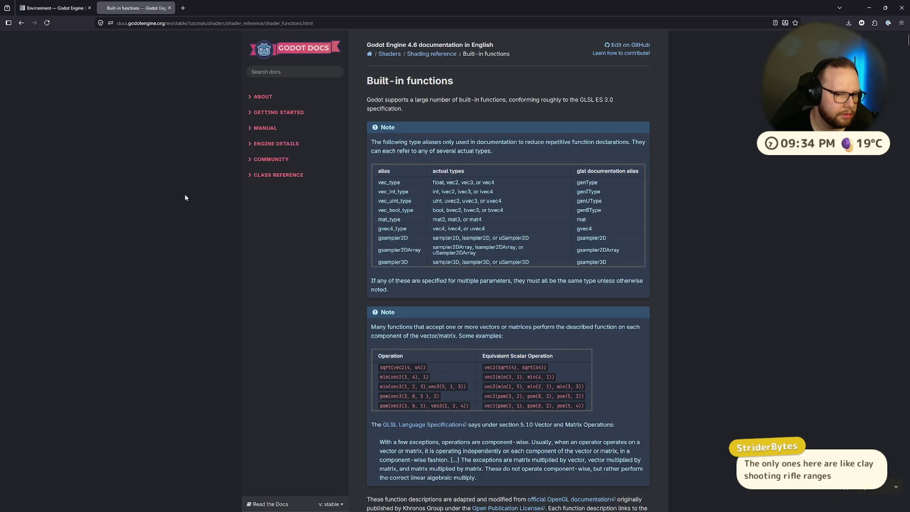
Step: Search the Built-in functions page for EYEDIR, then open the Shading language page
{"action": "key", "text": "ctrl+f"}
{"action": "type", "text": "EYEDIR"}
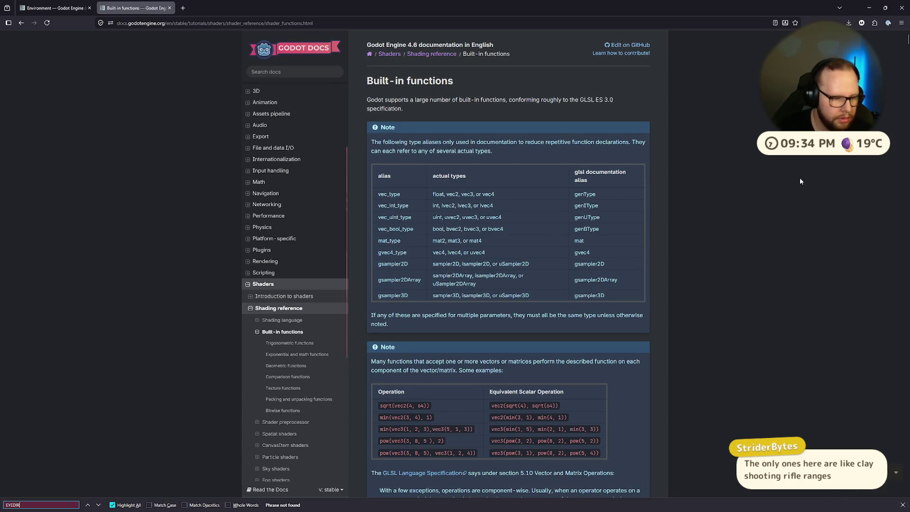
{"action": "right_click", "coordinate": [800, 181]}
{"action": "left_click", "coordinate": [25, 505]}
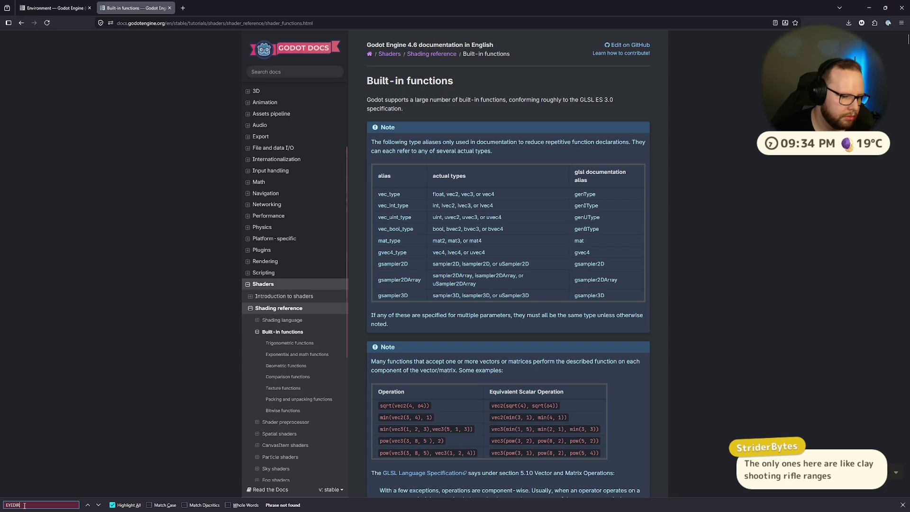
{"action": "left_click", "coordinate": [283, 320]}
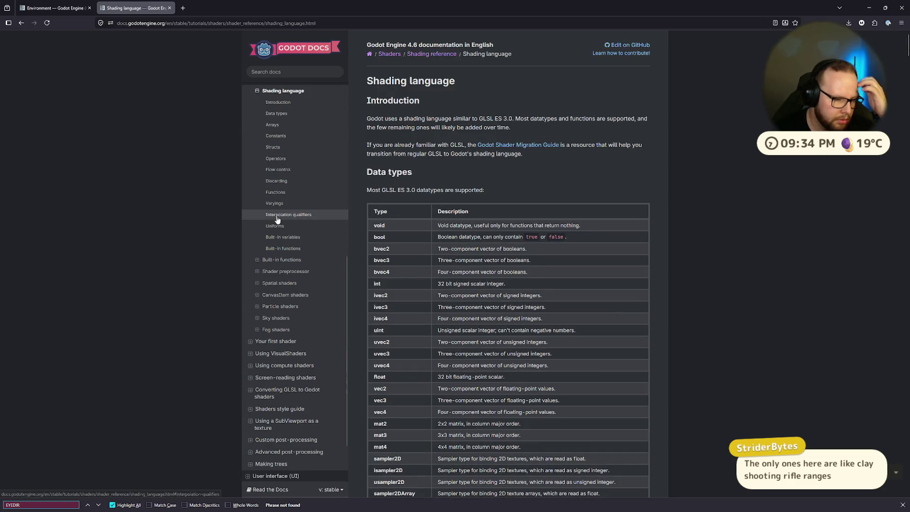
Step: Search the docs for EYEDIR and read its Sky built-ins entry as the normalized pixel direction
{"action": "left_click", "coordinate": [304, 72]}
{"action": "type", "text": "EYEDIR"}
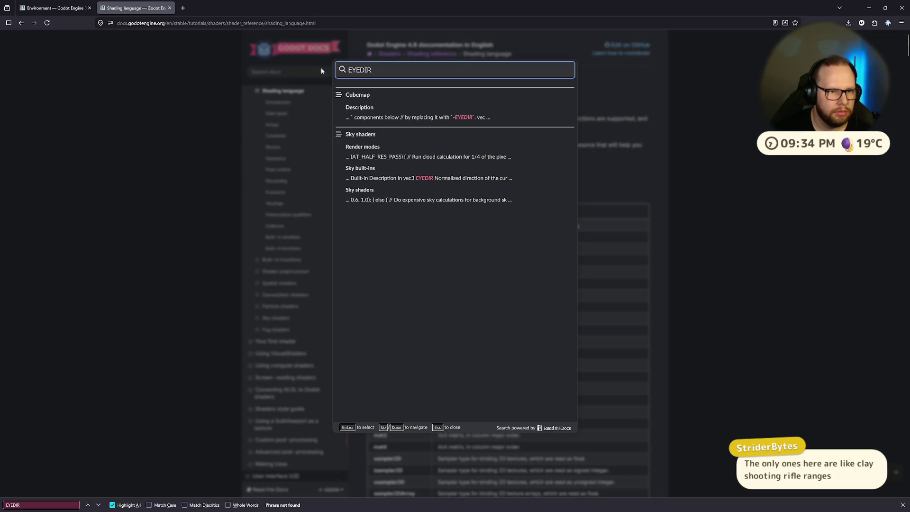
{"action": "left_click", "coordinate": [416, 178]}
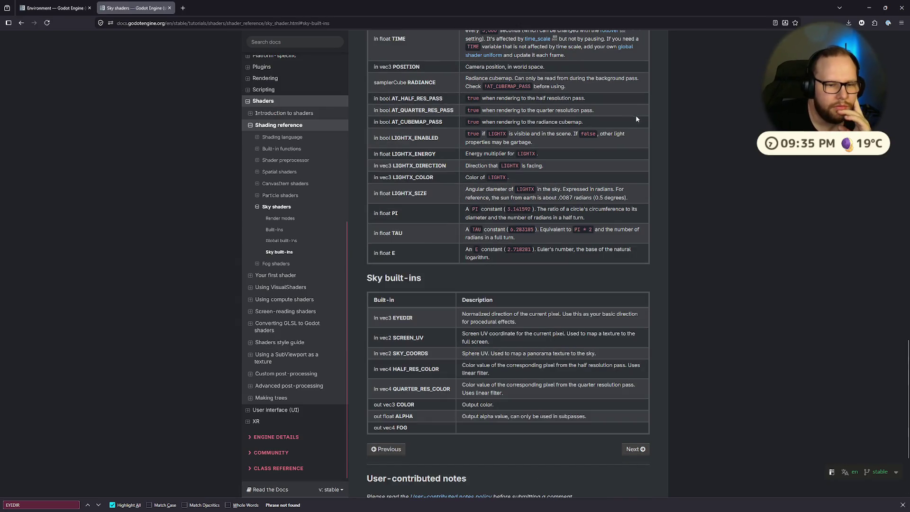
{"action": "mouse_move", "coordinate": [462, 314]}
{"action": "left_mouse_down"}
{"action": "mouse_move", "coordinate": [567, 315]}
{"action": "mouse_move", "coordinate": [574, 324]}
{"action": "left_mouse_up"}
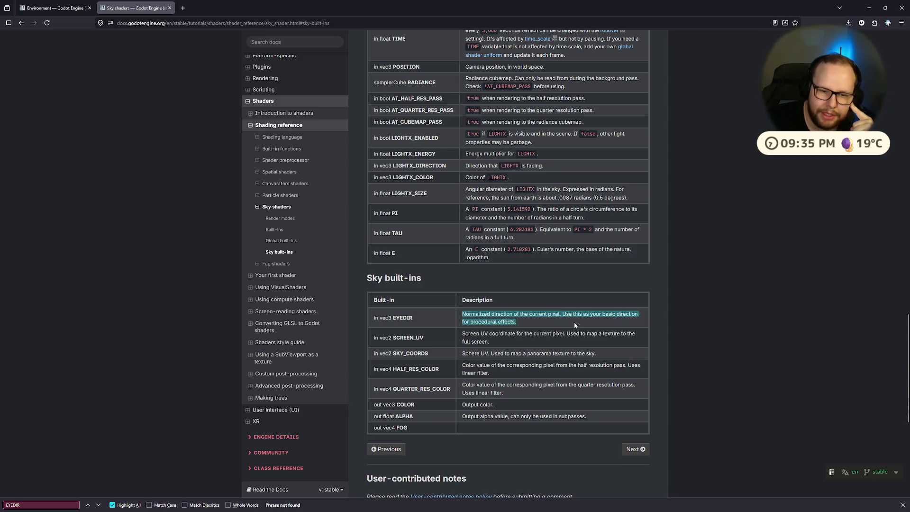
{"action": "left_click", "coordinate": [525, 322]}
{"action": "left_click_drag", "start_coordinate": [524, 324], "coordinate": [453, 312]}
{"action": "left_click", "coordinate": [509, 322]}
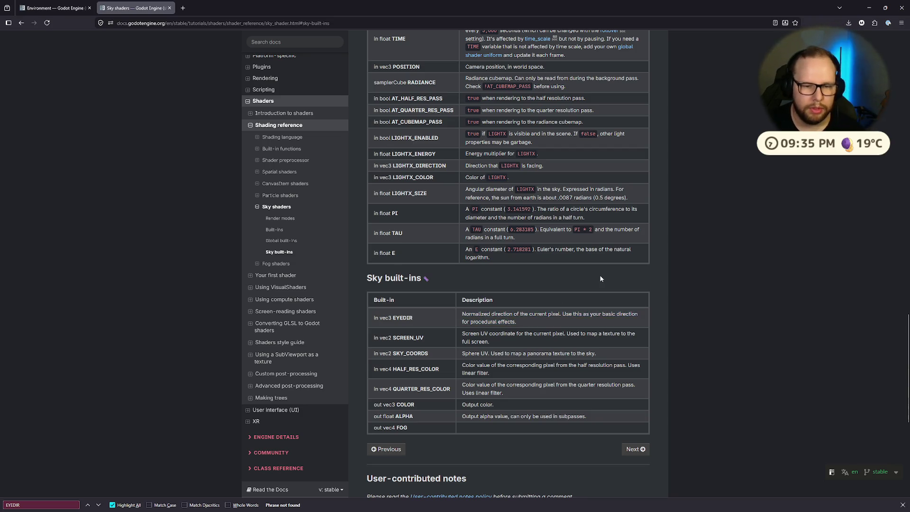
{"action": "scroll", "coordinate": [601, 279], "scroll_direction": "up", "scroll_amount": 5}
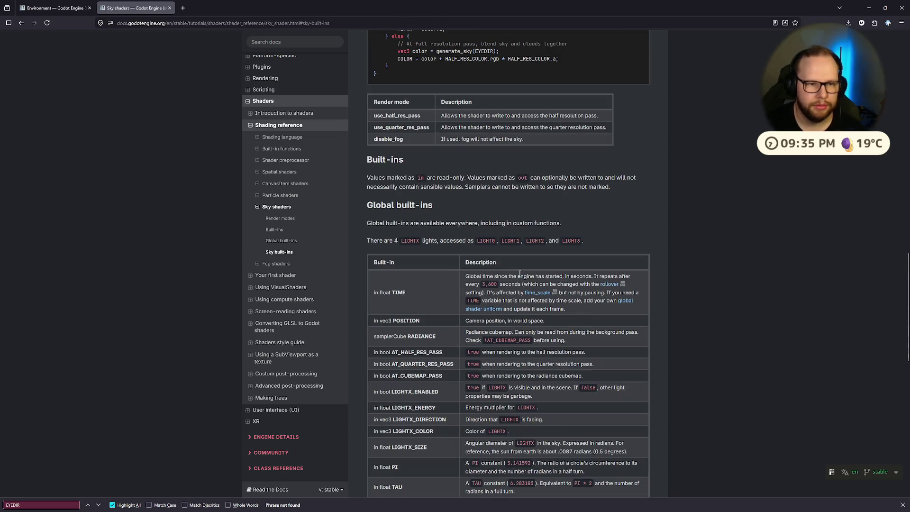
{"action": "scroll", "coordinate": [520, 274], "scroll_direction": "down", "scroll_amount": 15}
{"action": "key", "text": "ctrl+super+Right"}
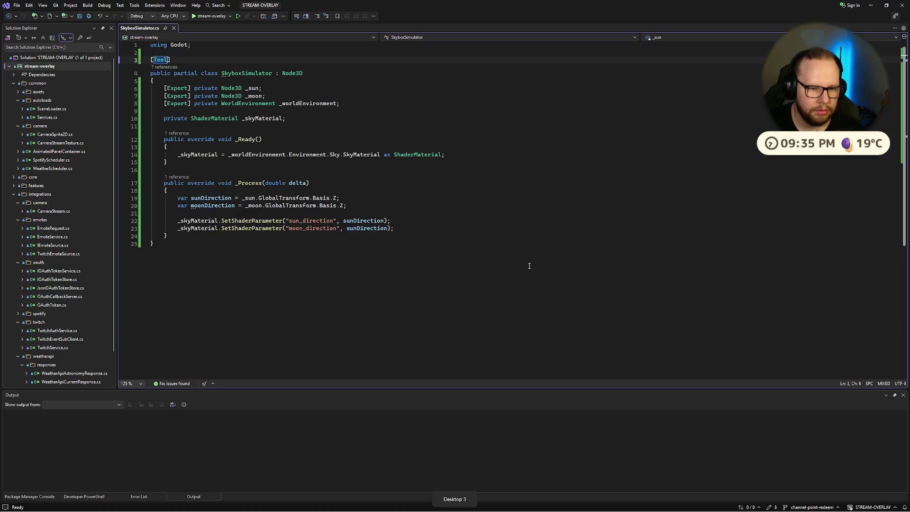
Step: Select lines 10–11 of the tutorial's sky() code, then open a new Firefox tab on the other desktop
{"action": "key", "text": "ctrl+super+Left"}
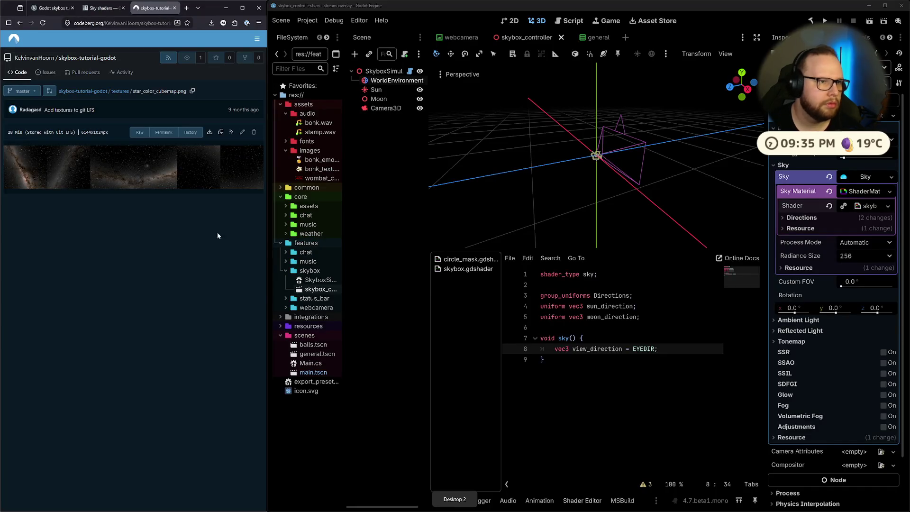
{"action": "left_click", "coordinate": [51, 9]}
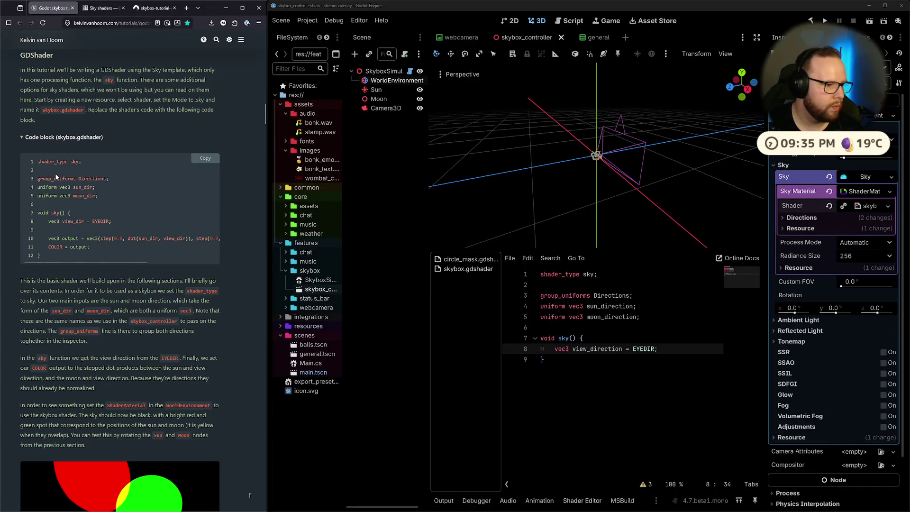
{"action": "mouse_move", "coordinate": [44, 239]}
{"action": "left_mouse_down"}
{"action": "mouse_move", "coordinate": [161, 244]}
{"action": "mouse_move", "coordinate": [207, 262]}
{"action": "left_mouse_up"}
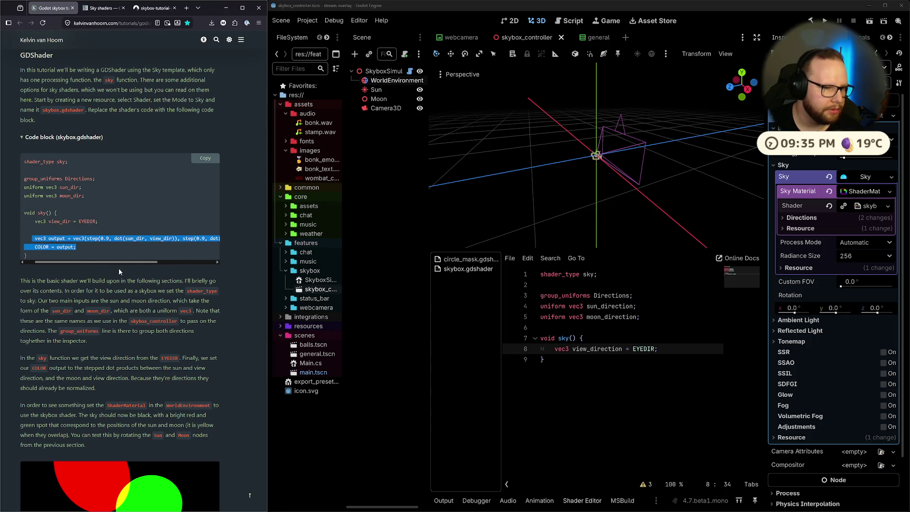
{"action": "key", "text": "ctrl+super+Right"}
{"action": "key", "text": "ctrl+super+Right"}
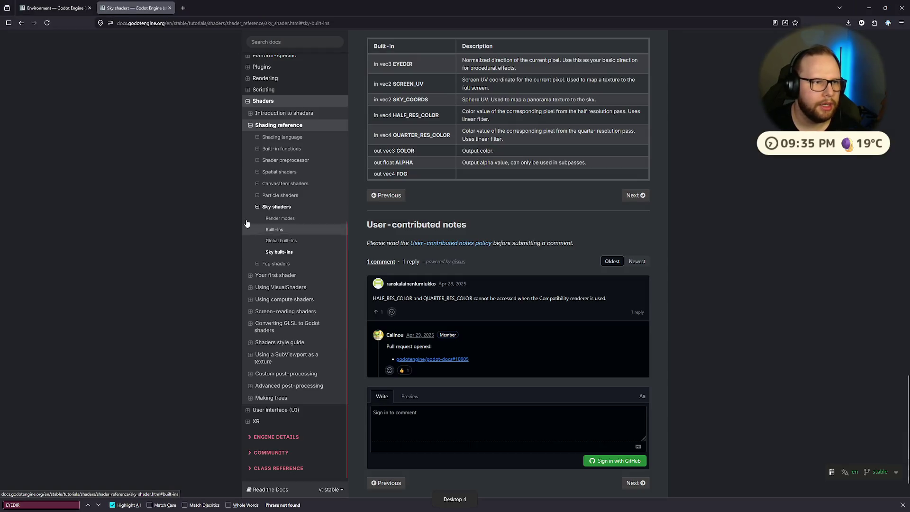
{"action": "left_click", "coordinate": [185, 8]}
Step: Google 'grodot dot product' and open the Godot Vector math documentation
{"action": "type", "text": "grodot d"}
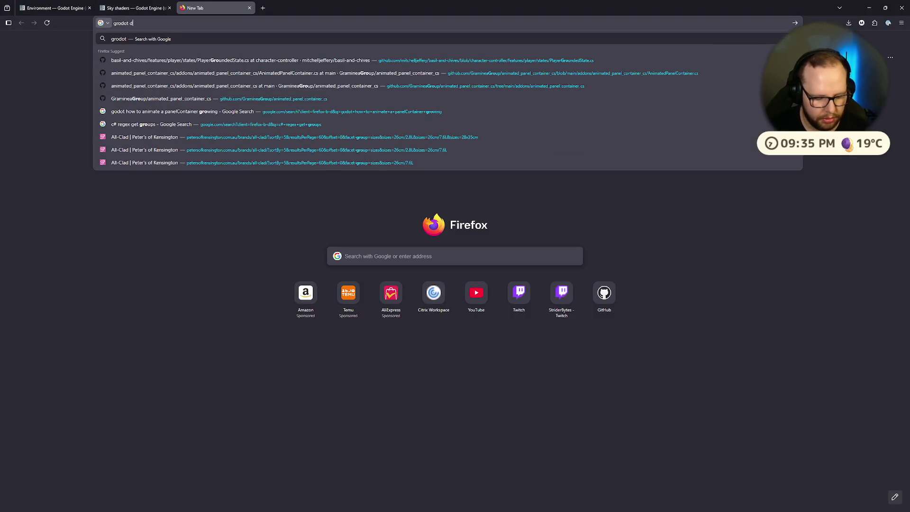
{"action": "type", "text": "ot product"}
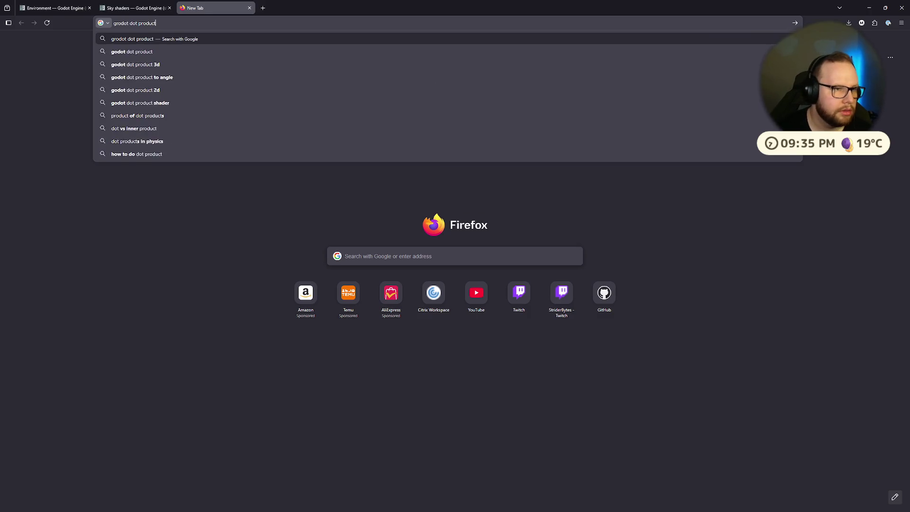
{"action": "key", "text": "Return"}
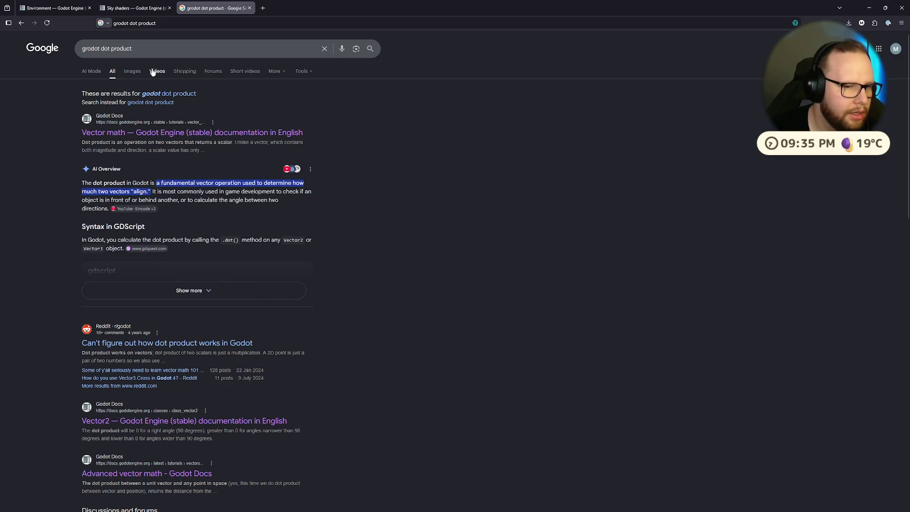
{"action": "left_click", "coordinate": [137, 132]}
{"action": "scroll", "coordinate": [544, 153], "scroll_direction": "down", "scroll_amount": 20}
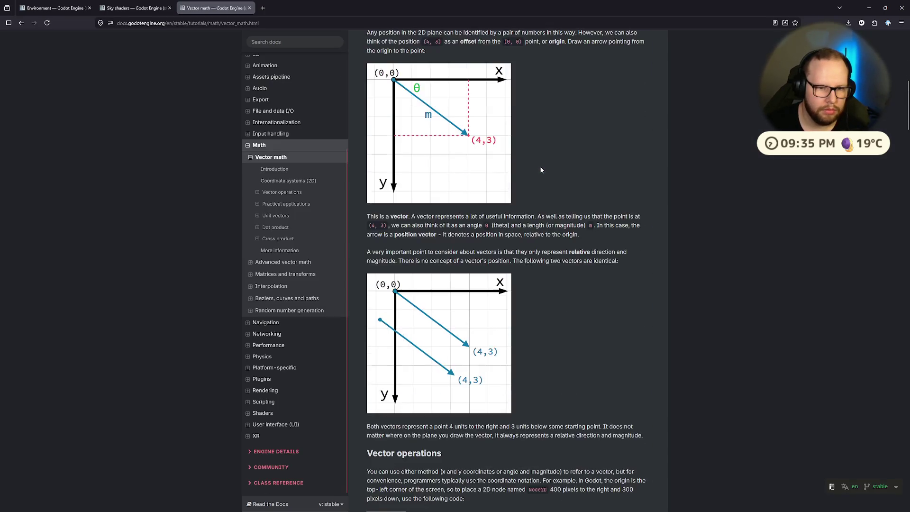
{"action": "scroll", "coordinate": [541, 169], "scroll_direction": "down", "scroll_amount": 15}
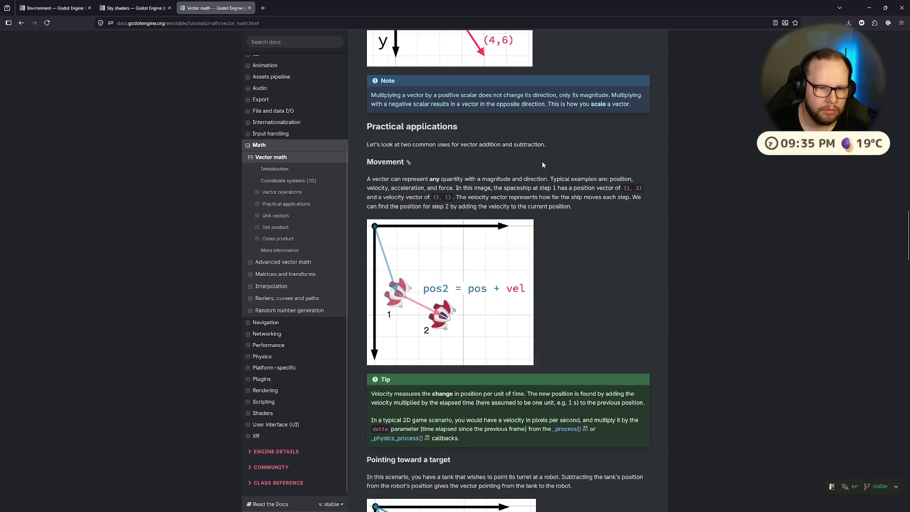
{"action": "scroll", "coordinate": [543, 162], "scroll_direction": "down", "scroll_amount": 10}
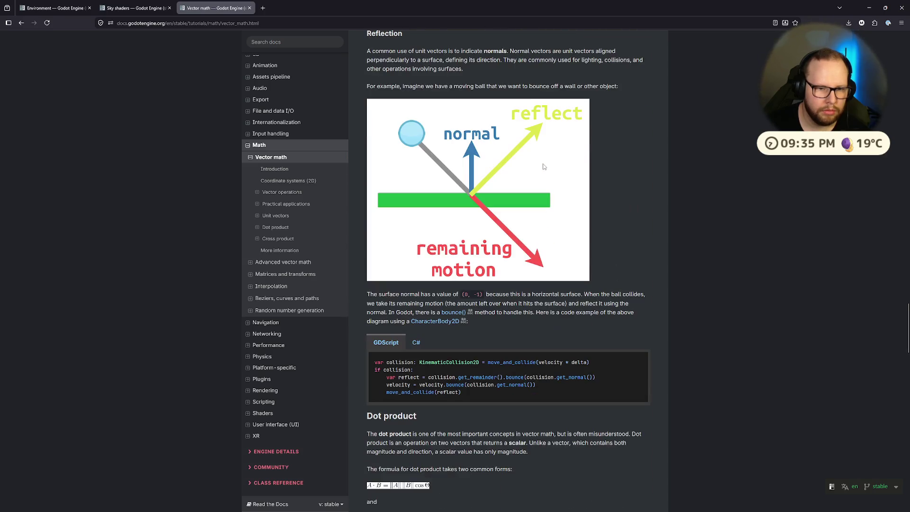
{"action": "scroll", "coordinate": [544, 167], "scroll_direction": "down", "scroll_amount": 20}
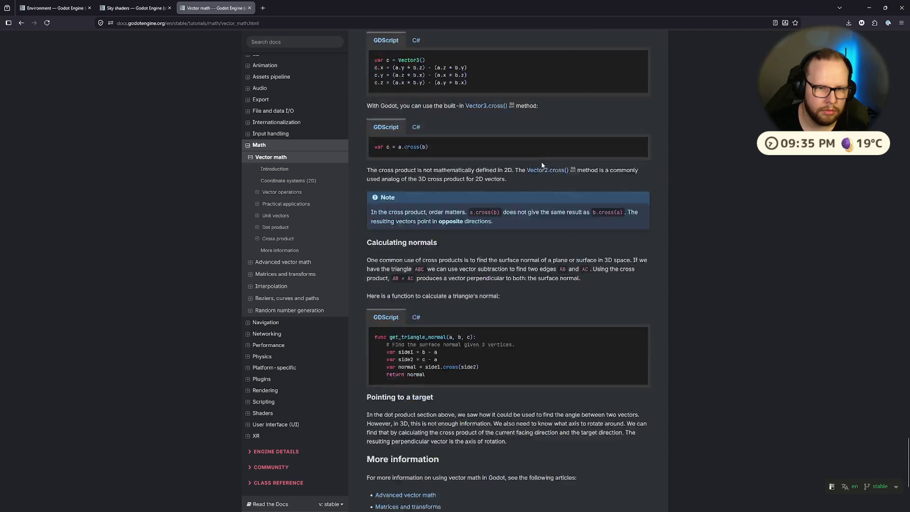
{"action": "scroll", "coordinate": [532, 178], "scroll_direction": "up", "scroll_amount": 20}
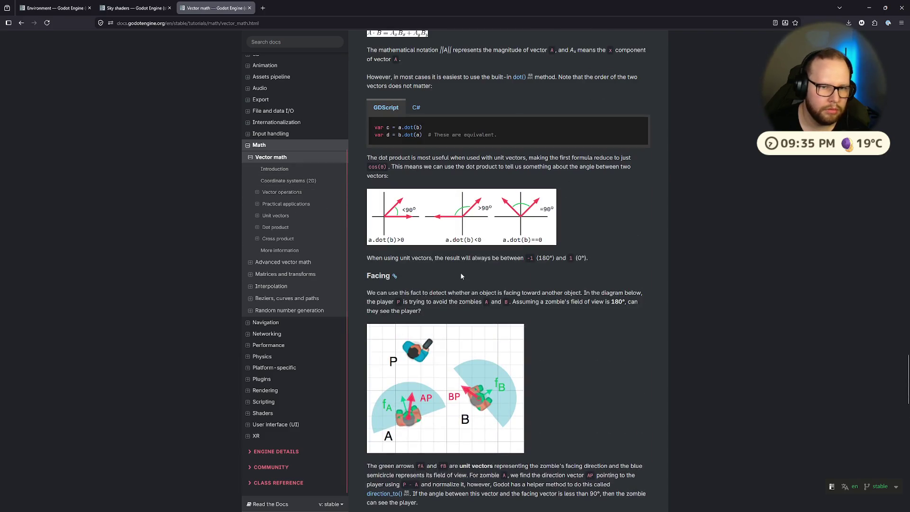
Step: Glance at Advanced vector math, then read the Vector math page's Dot product section
{"action": "left_click", "coordinate": [265, 262]}
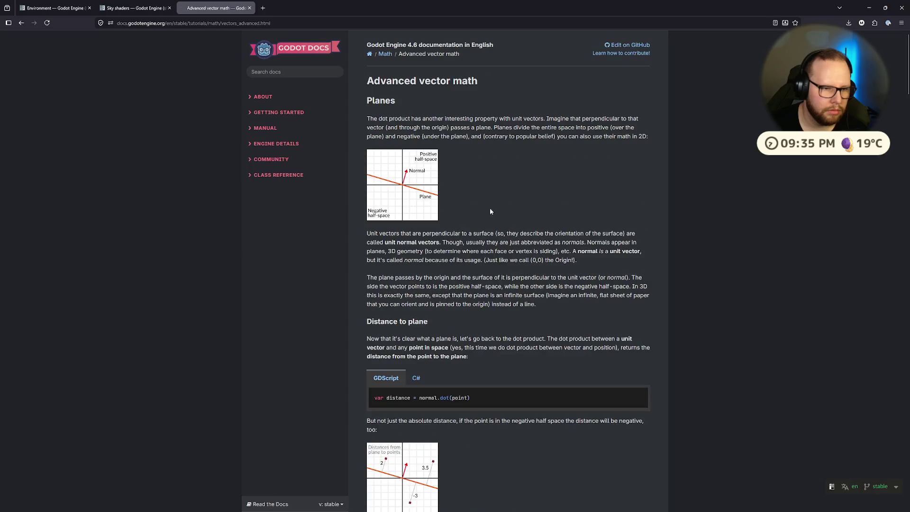
{"action": "scroll", "coordinate": [540, 219], "scroll_direction": "down", "scroll_amount": 6}
{"action": "scroll", "coordinate": [540, 218], "scroll_direction": "down", "scroll_amount": 20}
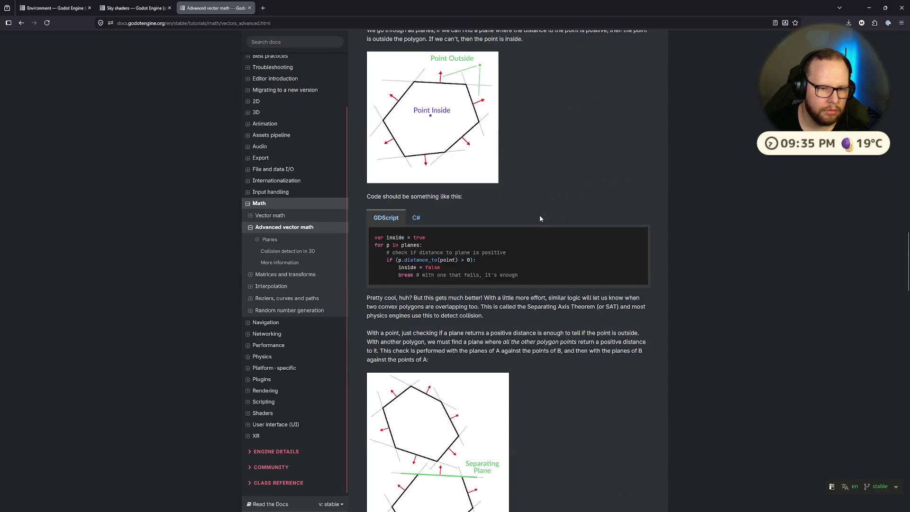
{"action": "scroll", "coordinate": [539, 215], "scroll_direction": "down", "scroll_amount": 10}
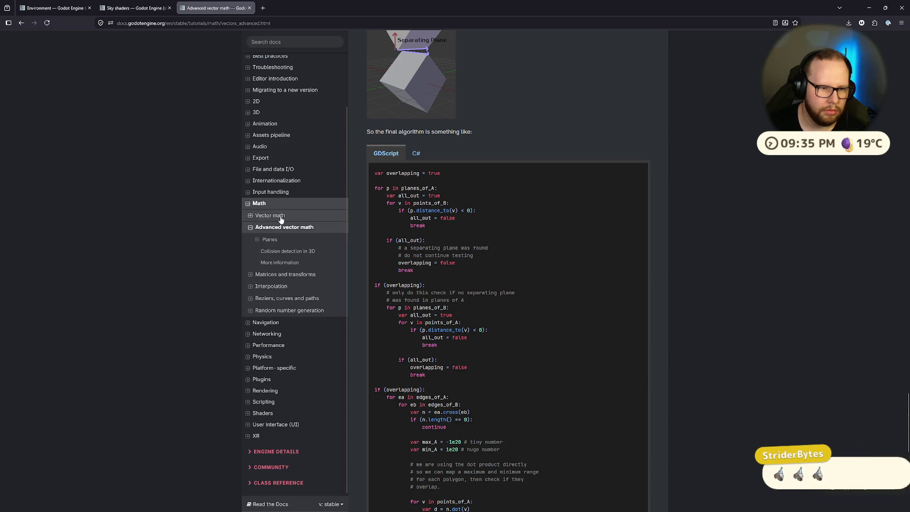
{"action": "left_click", "coordinate": [290, 216]}
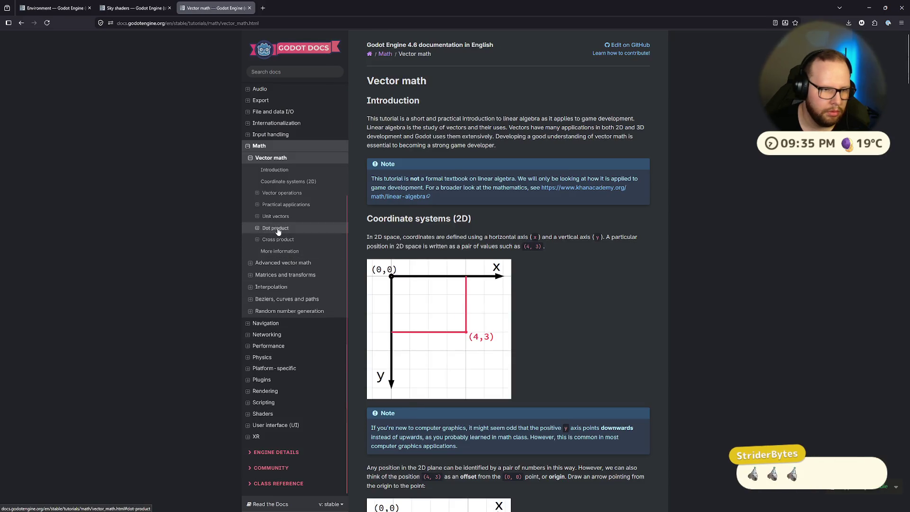
{"action": "left_click", "coordinate": [275, 228]}
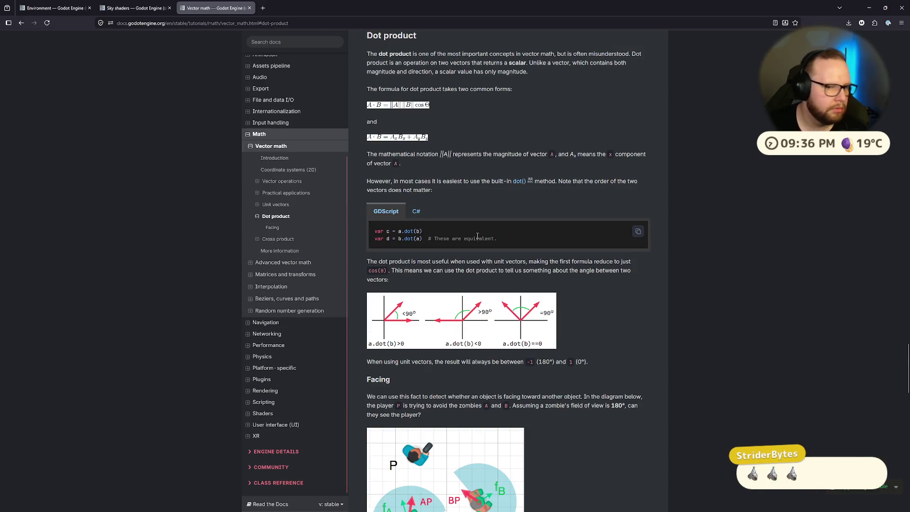
{"action": "scroll", "coordinate": [473, 278], "scroll_direction": "down", "scroll_amount": 2}
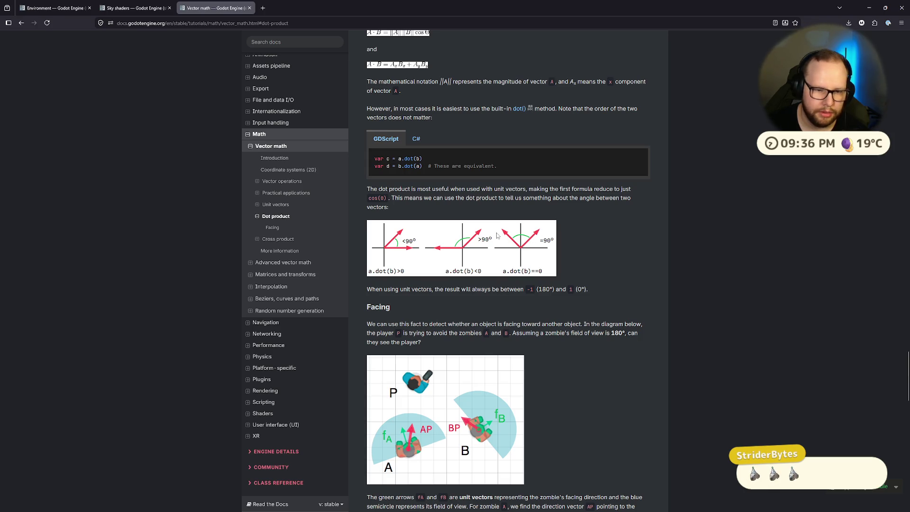
{"action": "scroll", "coordinate": [498, 236], "scroll_direction": "down", "scroll_amount": 10}
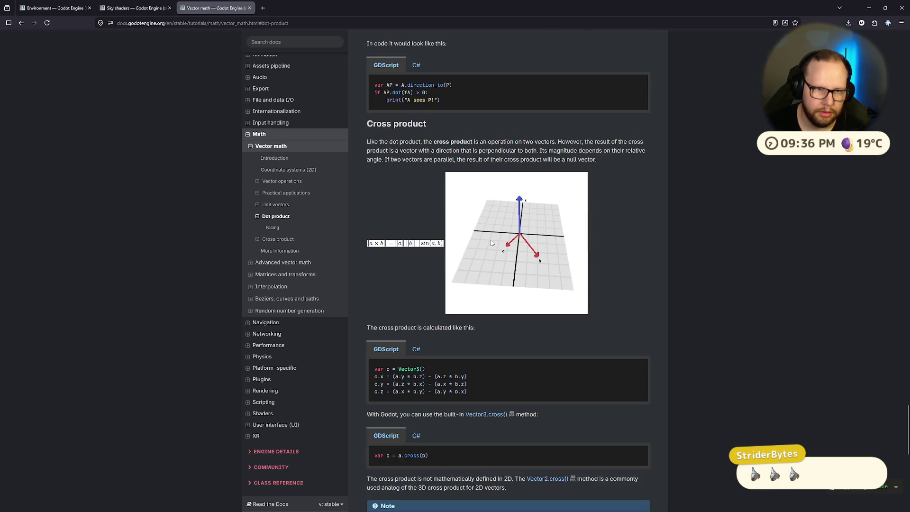
{"action": "scroll", "coordinate": [472, 263], "scroll_direction": "down", "scroll_amount": 4}
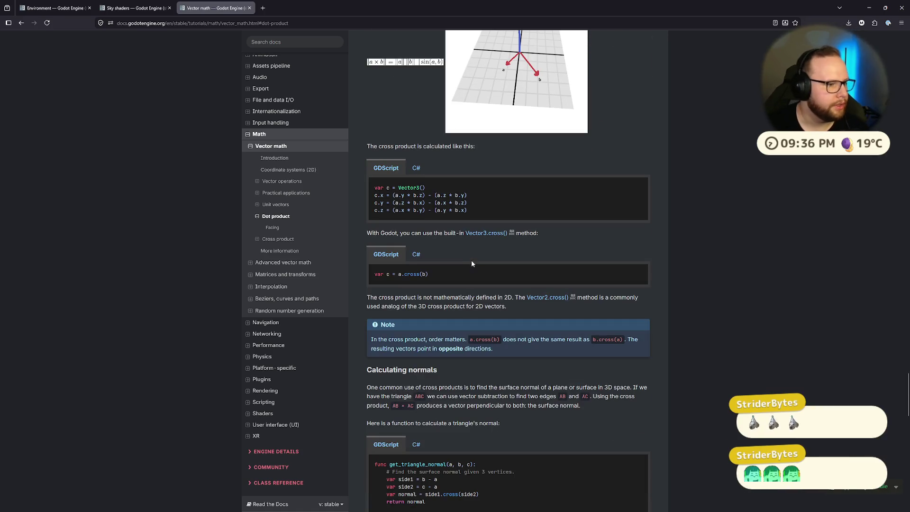
Step: Return to the Sky shaders built-ins tab and the desktop with the tutorial and editor
{"action": "key", "text": "ctrl+super+Right"}
{"action": "key", "text": "ctrl+super+Right"}
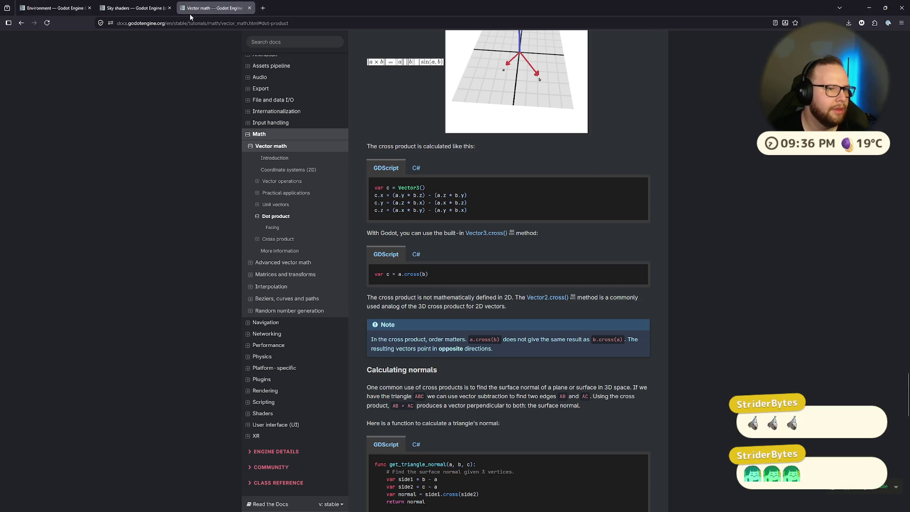
{"action": "left_click", "coordinate": [53, 8]}
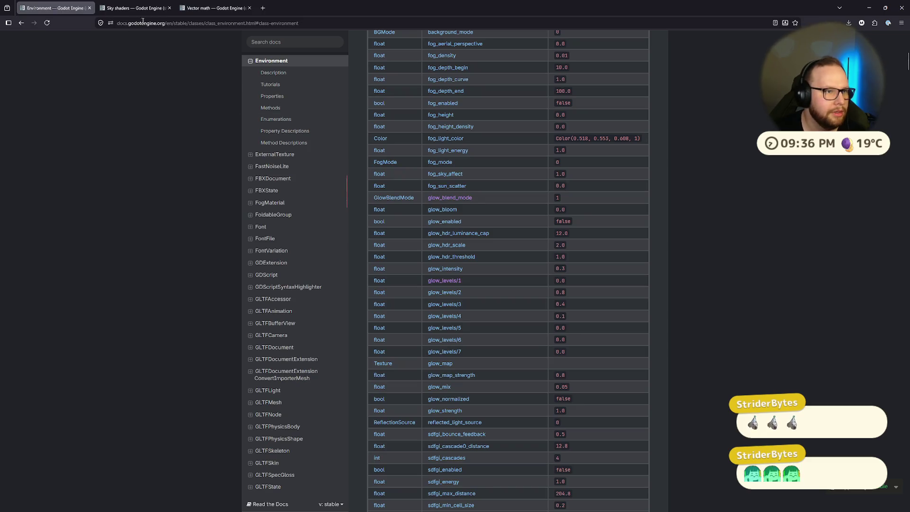
{"action": "left_click", "coordinate": [133, 8]}
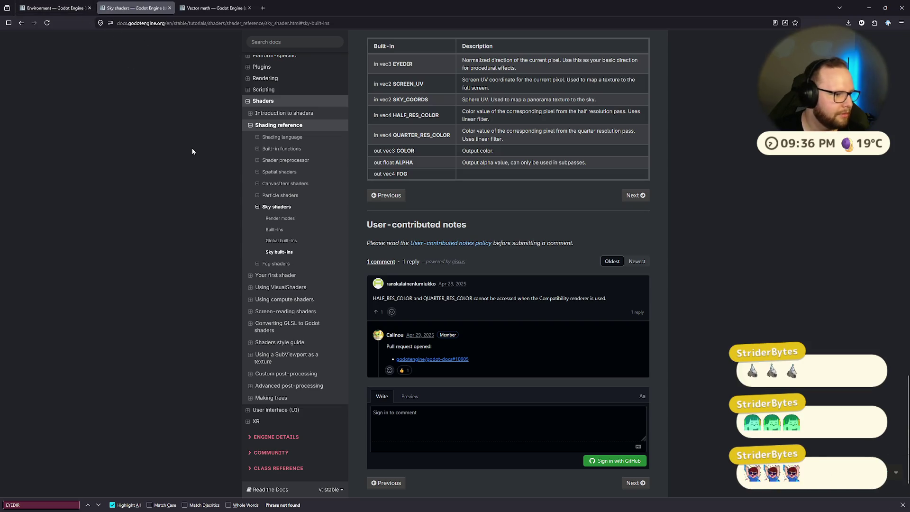
{"action": "key", "text": "ctrl+super+Right"}
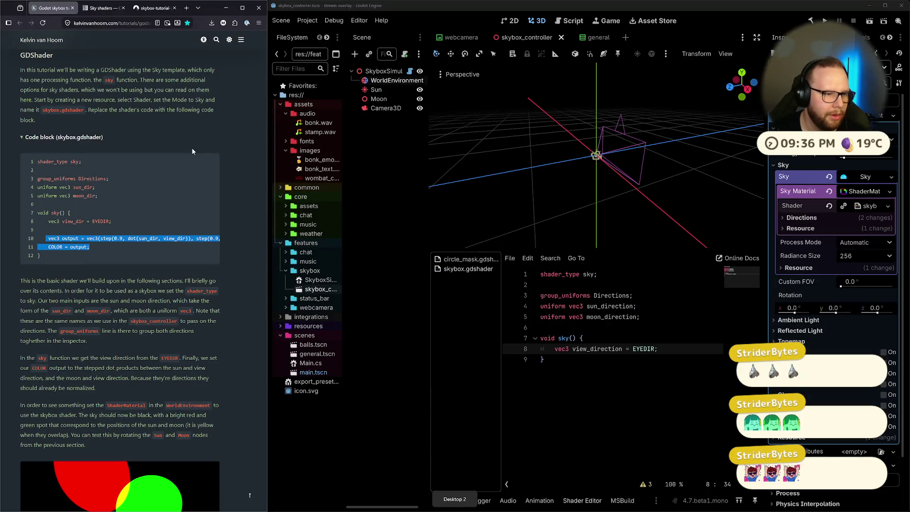
Step: Add float sun_view_angle = dot(sun_direction, view_direction); below the view_direction line and save
{"action": "left_click", "coordinate": [89, 263]}
{"action": "left_click_drag", "start_coordinate": [89, 263], "coordinate": [187, 261]}
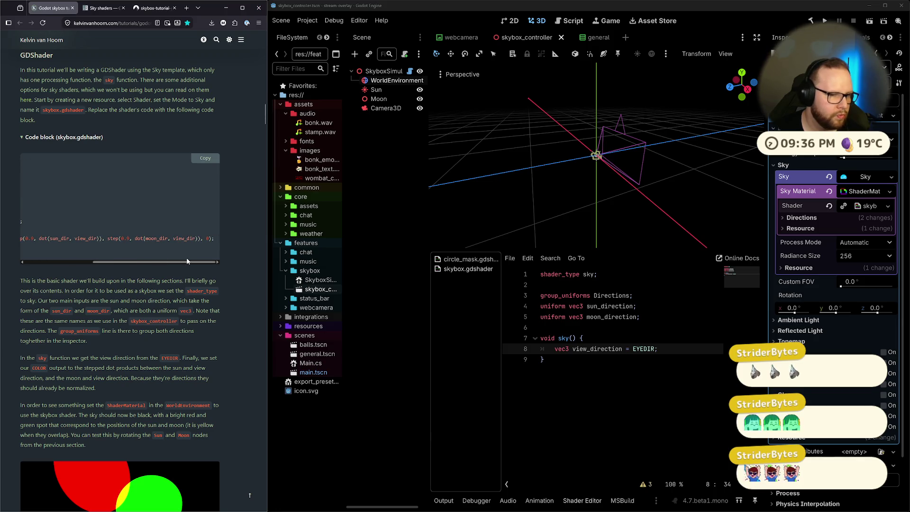
{"action": "left_click", "coordinate": [600, 342]}
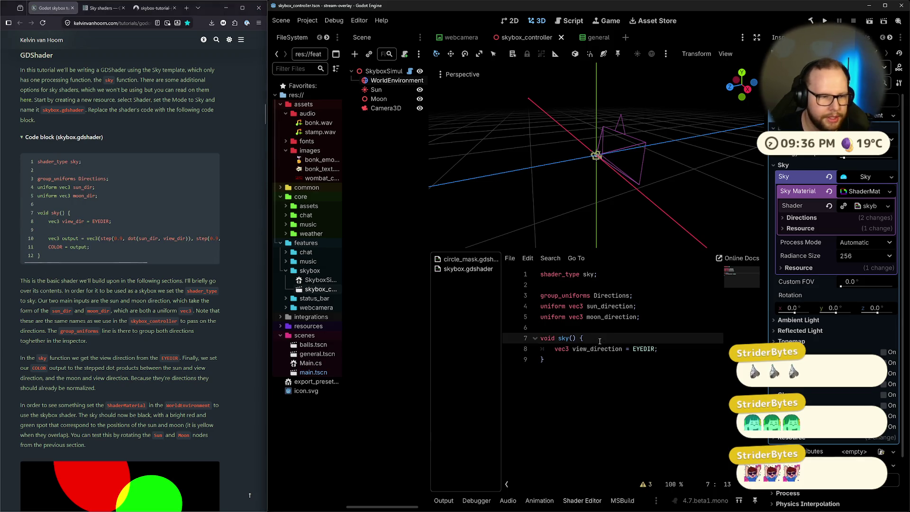
{"action": "key", "text": "Down"}
{"action": "key", "text": "ctrl+Right"}
{"action": "key", "text": "Return"}
{"action": "key", "text": "Return"}
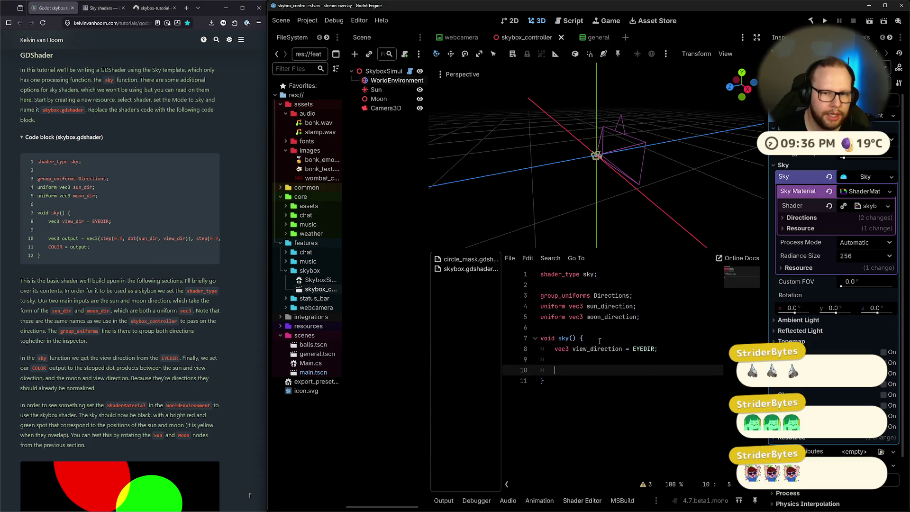
{"action": "type", "text": "float "}
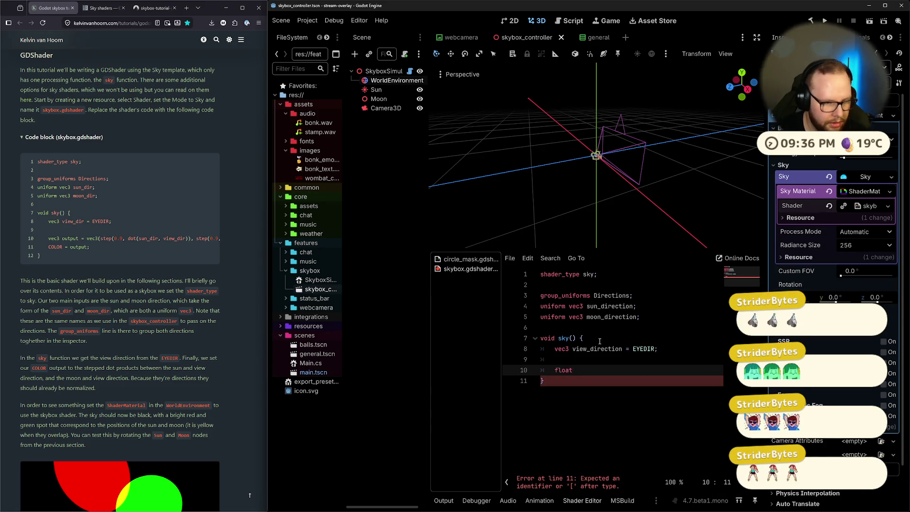
{"action": "type", "text": "sun_view_direction"}
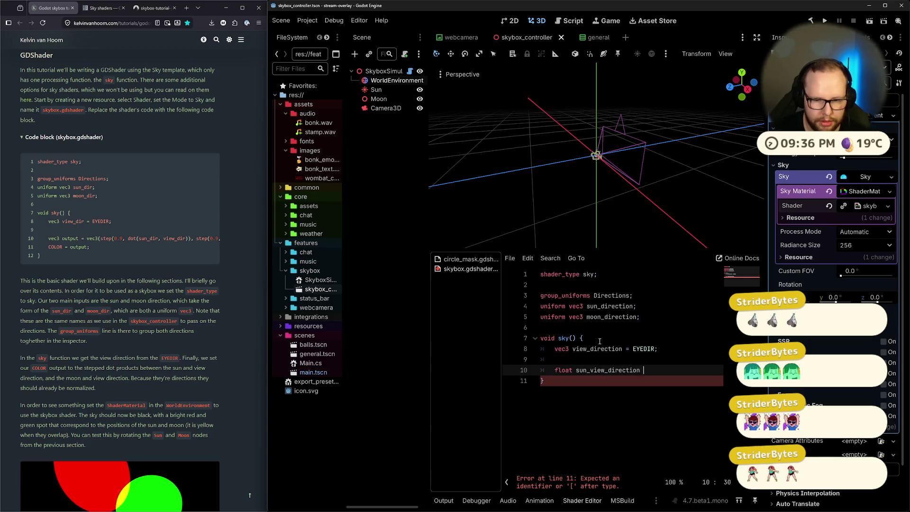
{"action": "key", "text": "BackSpace"}
{"action": "key", "text": "BackSpace"}
{"action": "key", "text": "BackSpace"}
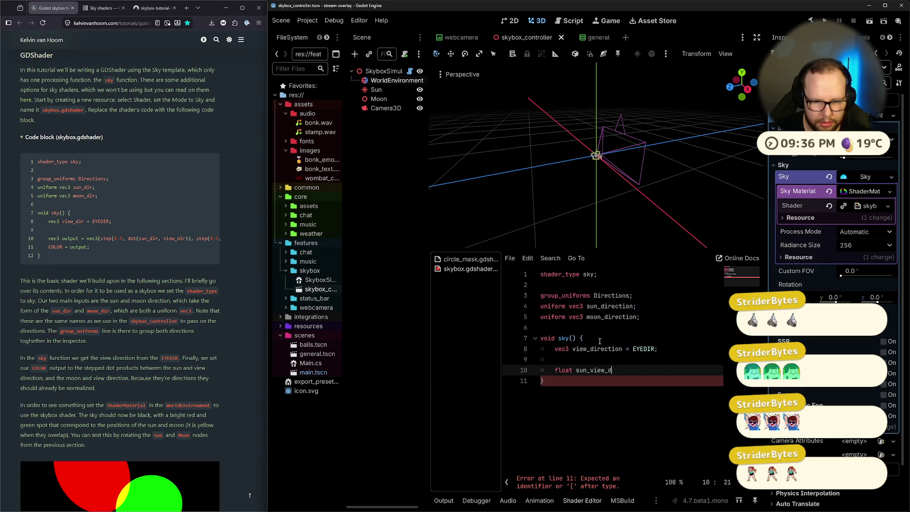
{"action": "key", "text": "BackSpace"}
{"action": "type", "text": "angle = "}
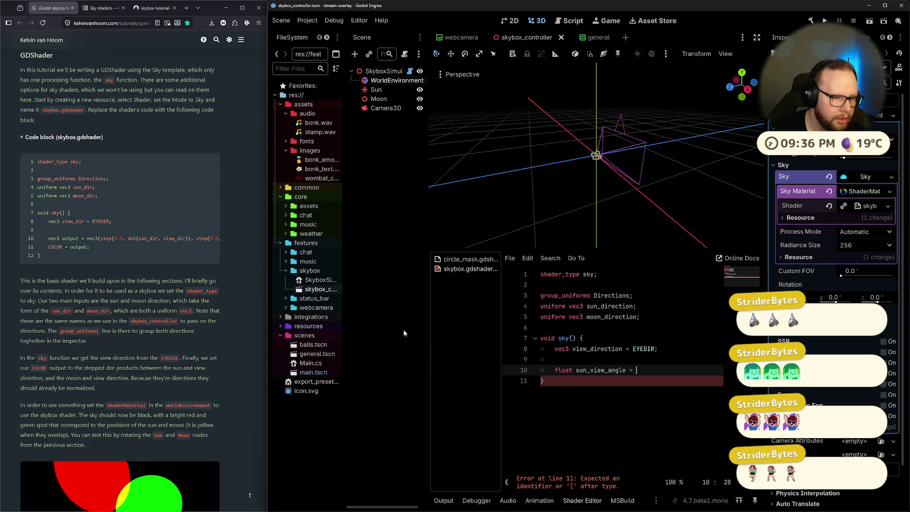
{"action": "type", "text": "dot(sun_direction"}
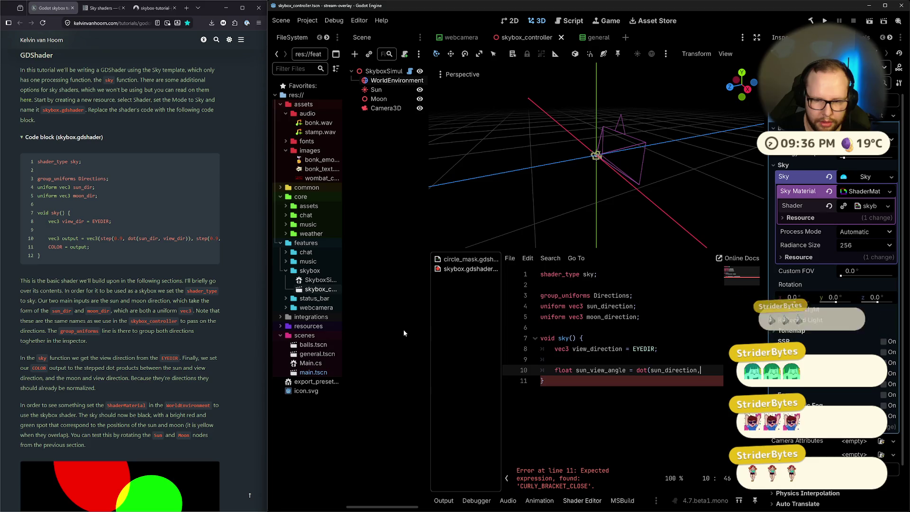
{"action": "type", "text": ", view_directiopn)"}
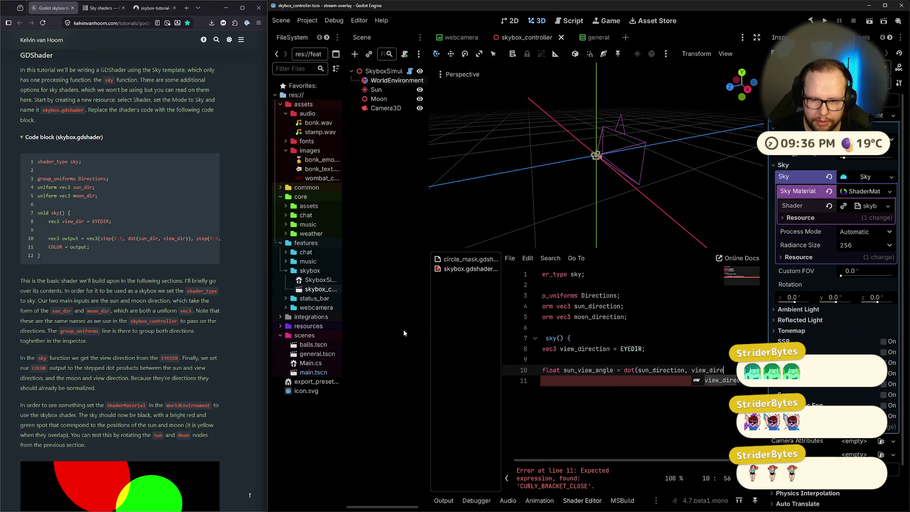
{"action": "key", "text": "BackSpace"}
{"action": "key", "text": "BackSpace"}
{"action": "key", "text": "BackSpace"}
{"action": "type", "text": "n);"}
{"action": "key", "text": "ctrl+s"}
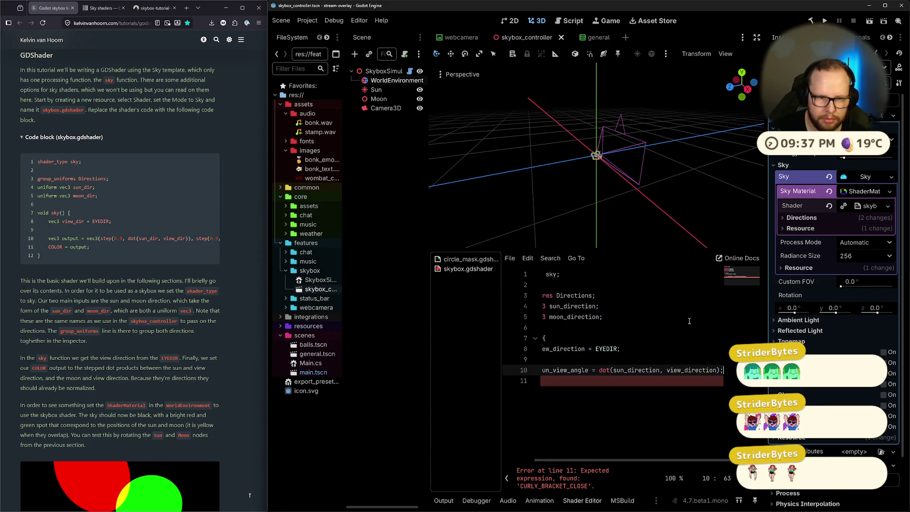
Step: Resize the editor window, shader code pane, Scene dock and Inspector to enlarge the code area
{"action": "left_click_drag", "start_coordinate": [270, 305], "coordinate": [236, 303]}
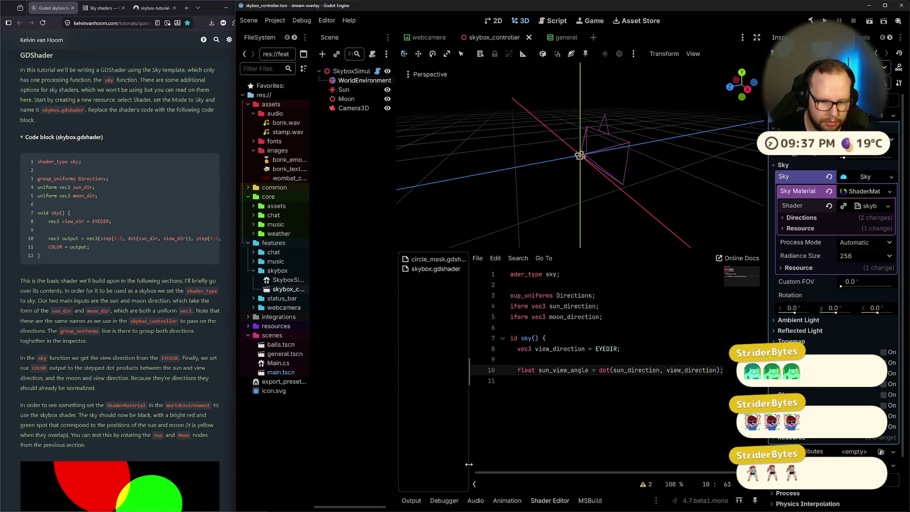
{"action": "left_click_drag", "start_coordinate": [469, 427], "coordinate": [429, 453]}
{"action": "left_click_drag", "start_coordinate": [396, 323], "coordinate": [406, 323]}
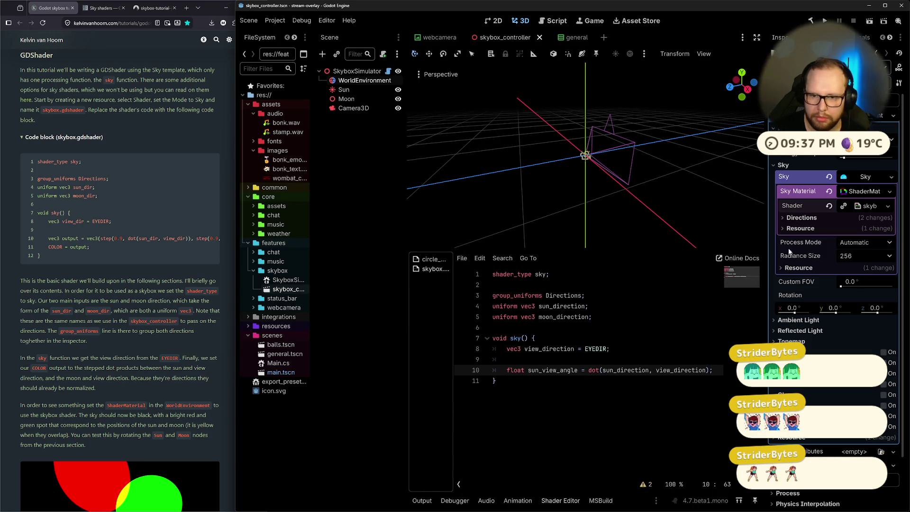
{"action": "left_click_drag", "start_coordinate": [764, 242], "coordinate": [802, 243]}
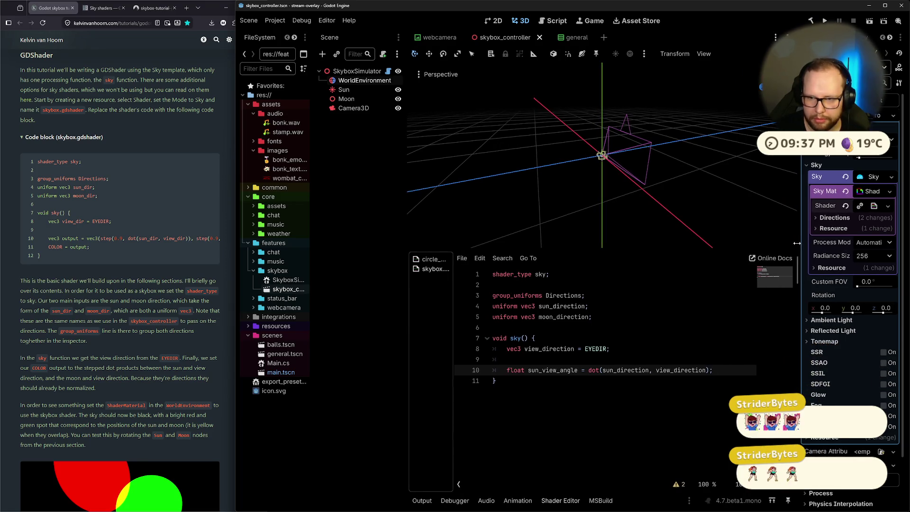
Step: Start a new line below line 10 with float moon_view_, checking the tutorial
{"action": "left_click", "coordinate": [740, 380]}
{"action": "left_click", "coordinate": [740, 369]}
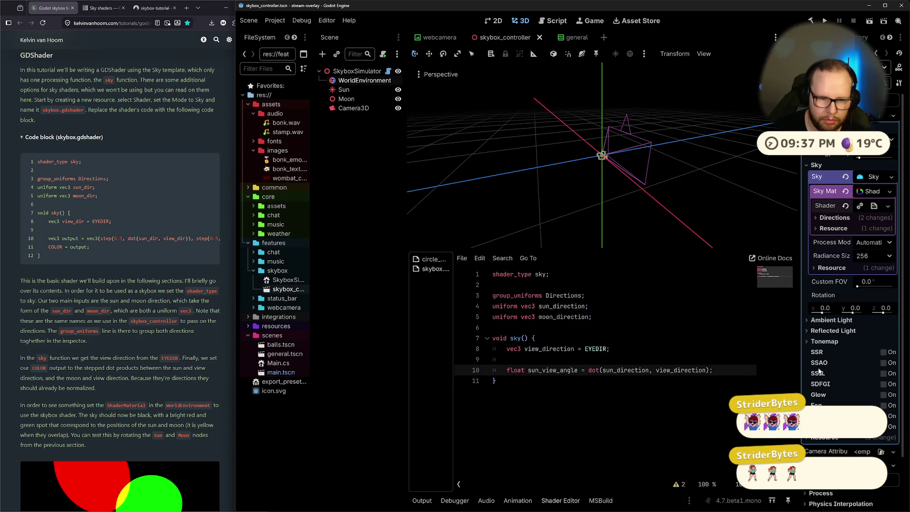
{"action": "key", "text": "Return"}
{"action": "type", "text": "float"}
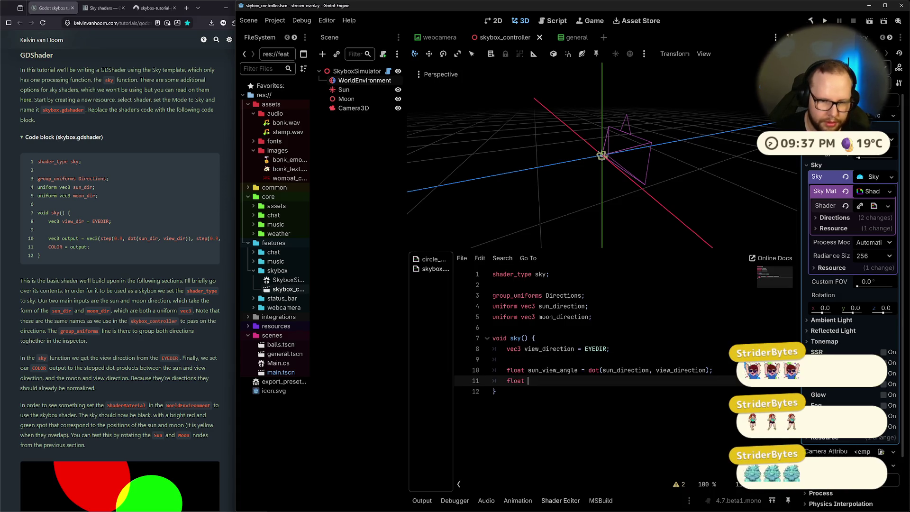
{"action": "type", "text": " moon_view_"}
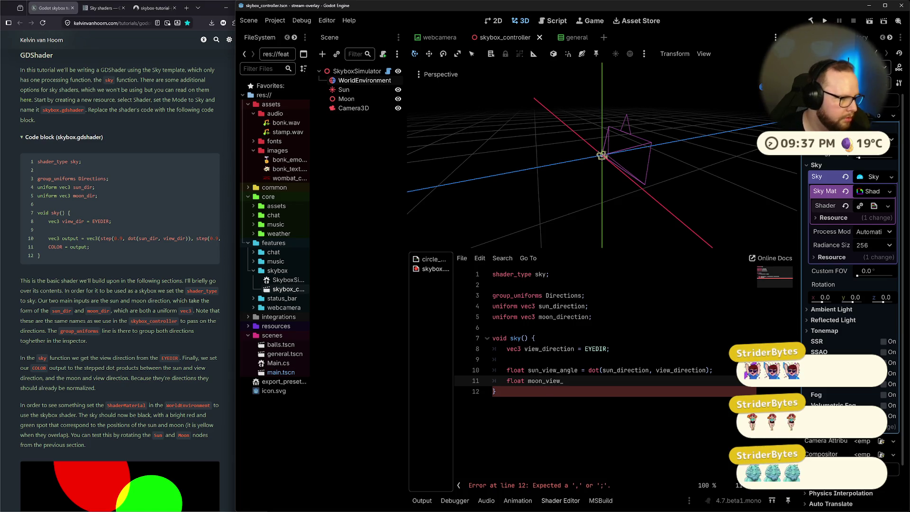
{"action": "scroll", "coordinate": [115, 236], "scroll_direction": "up", "scroll_amount": 10}
{"action": "scroll", "coordinate": [114, 236], "scroll_direction": "up", "scroll_amount": 7}
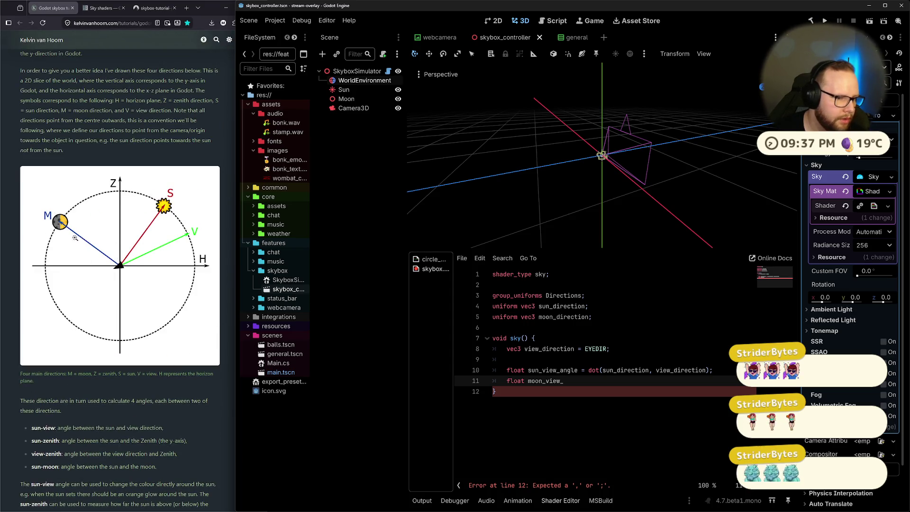
{"action": "scroll", "coordinate": [120, 287], "scroll_direction": "down", "scroll_amount": 7}
{"action": "scroll", "coordinate": [120, 287], "scroll_direction": "down", "scroll_amount": 7}
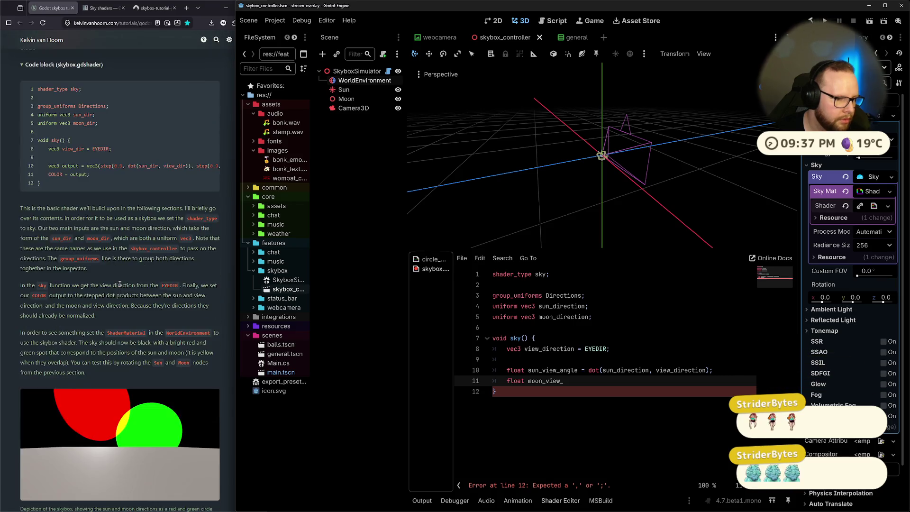
{"action": "mouse_move", "coordinate": [127, 334]}
{"action": "left_mouse_down"}
{"action": "mouse_move", "coordinate": [215, 339]}
{"action": "mouse_move", "coordinate": [73, 338]}
{"action": "left_mouse_up"}
Step: Complete it as moon_view_angle = dot(moon_direction, view_direction), save, and add a line below
{"action": "left_click", "coordinate": [584, 384]}
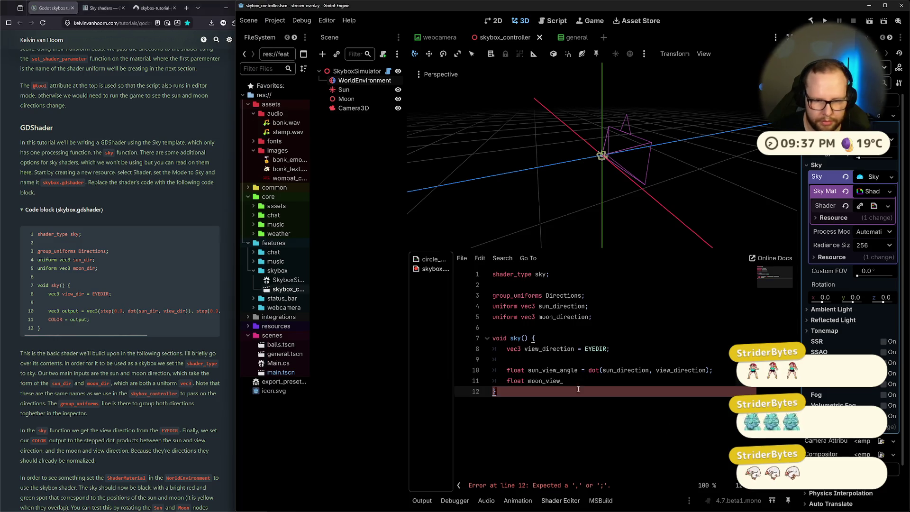
{"action": "type", "text": "angle = dot("}
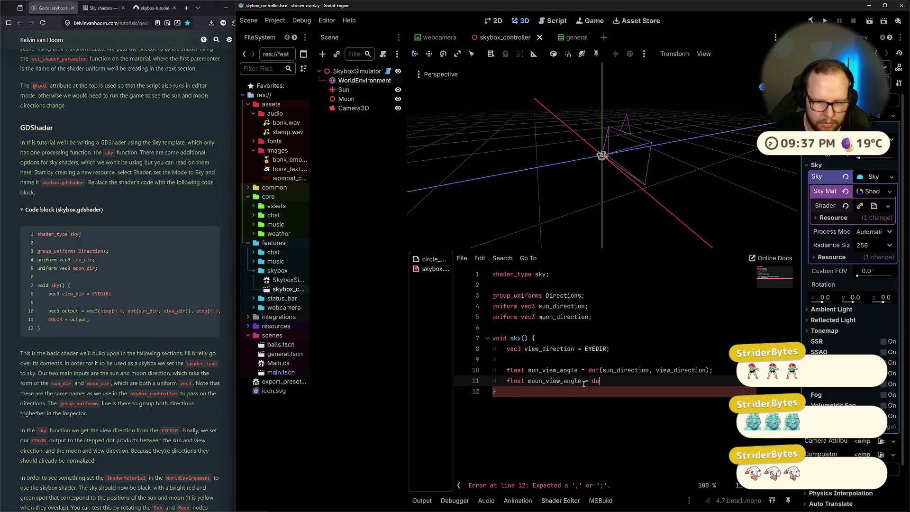
{"action": "key", "text": "Up"}
{"action": "key", "text": "Down"}
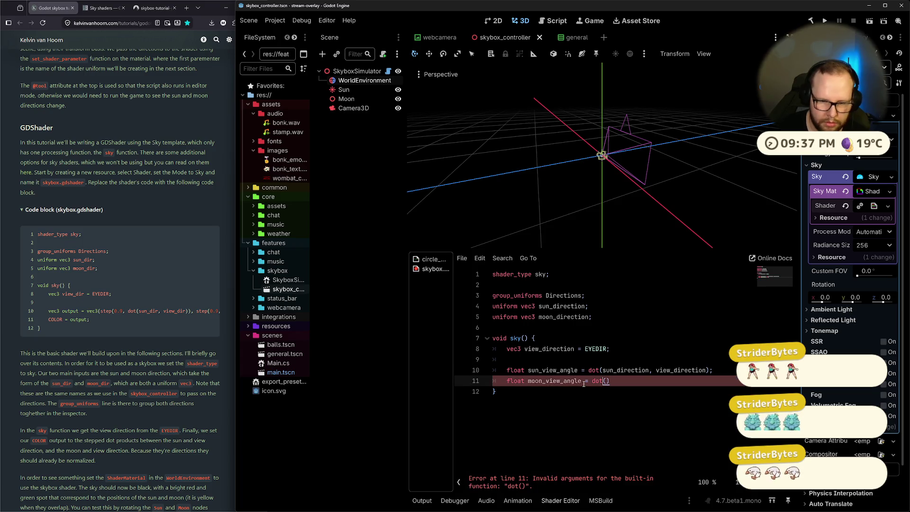
{"action": "type", "text": "moon_direction"}
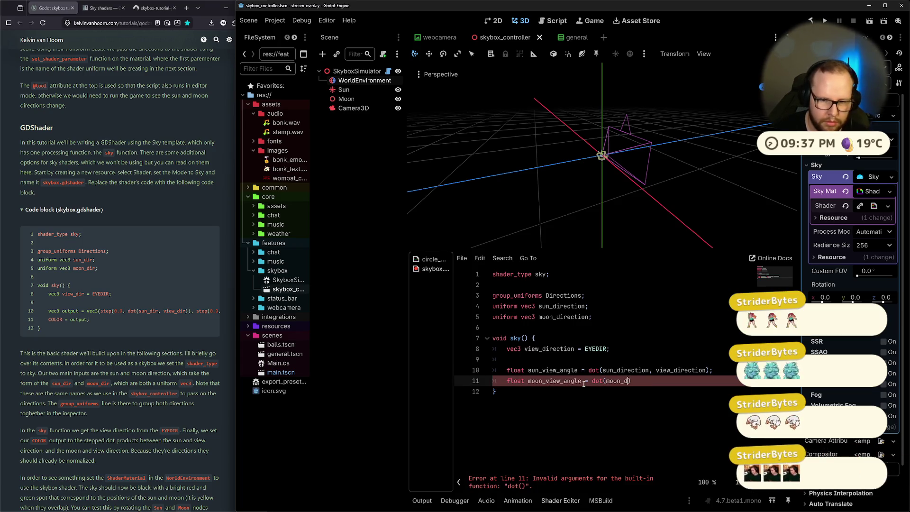
{"action": "type", "text": ", "}
{"action": "type", "text": "view_direc"}
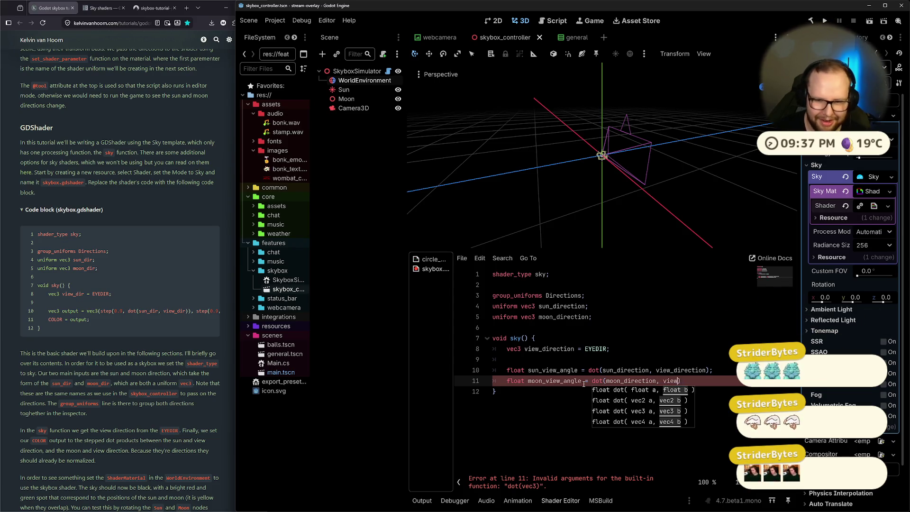
{"action": "type", "text": "tion"}
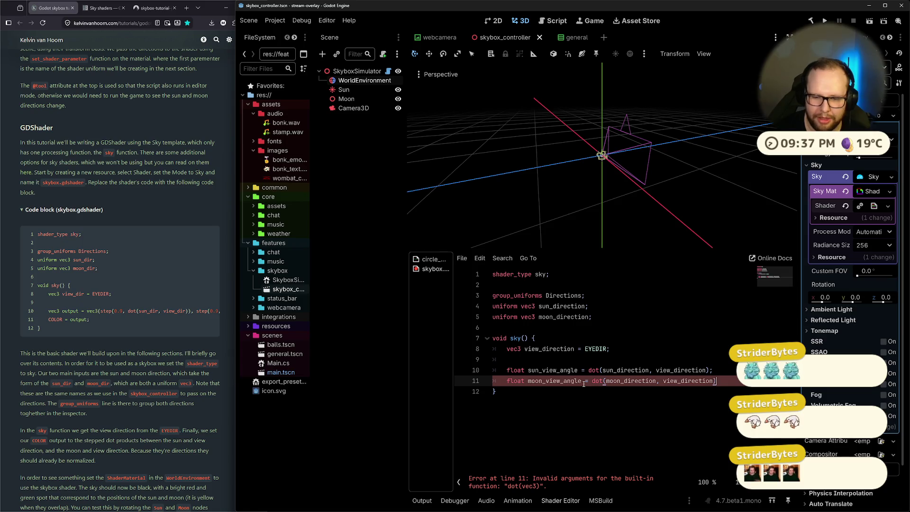
{"action": "type", "text": ";"}
{"action": "key", "text": "ctrl+s"}
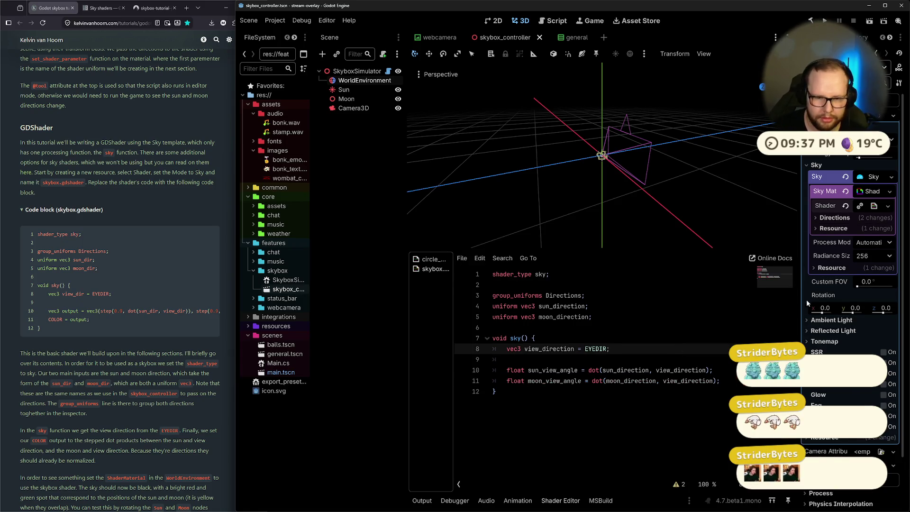
{"action": "left_click", "coordinate": [590, 390]}
{"action": "key", "text": "Return"}
{"action": "key", "text": "Return"}
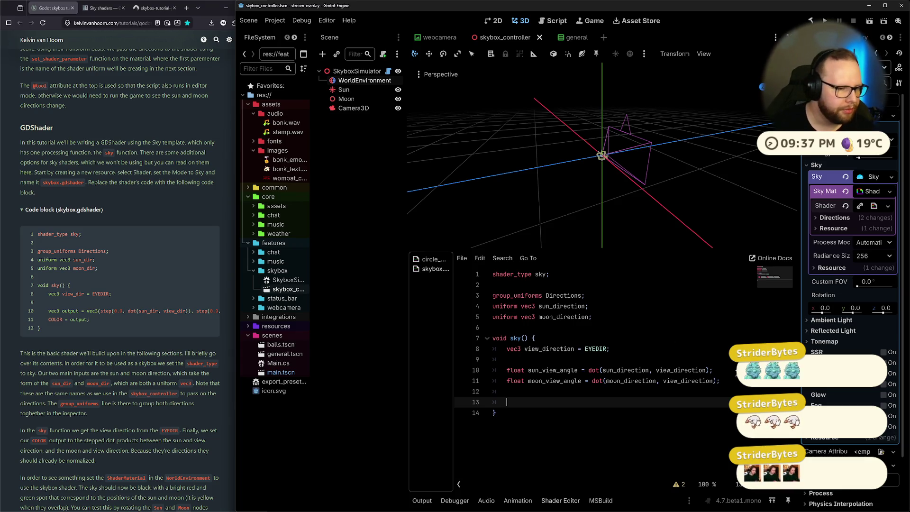
Step: Check the tutorial's code block in Firefox, then return to blank line 13 in the shader
{"action": "mouse_move", "coordinate": [110, 334]}
{"action": "left_mouse_down"}
{"action": "mouse_move", "coordinate": [180, 334]}
{"action": "mouse_move", "coordinate": [87, 340]}
{"action": "left_mouse_up"}
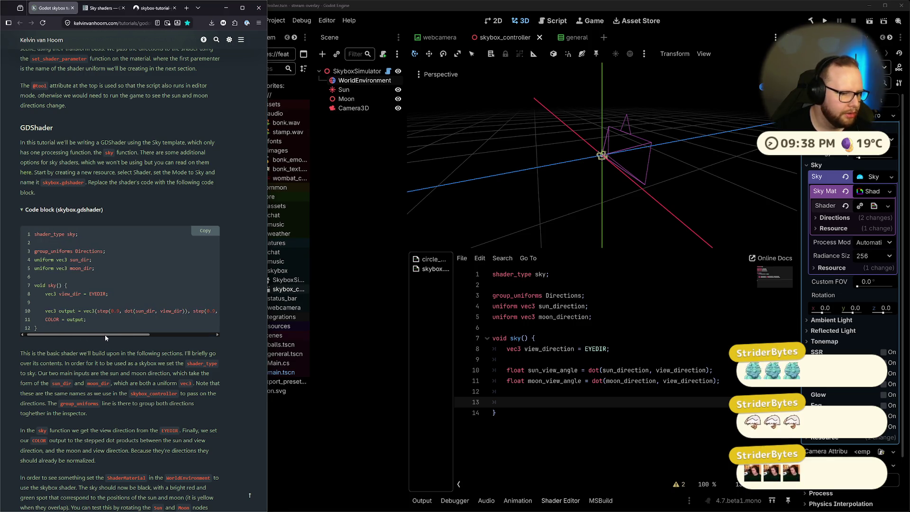
{"action": "left_click", "coordinate": [585, 404]}
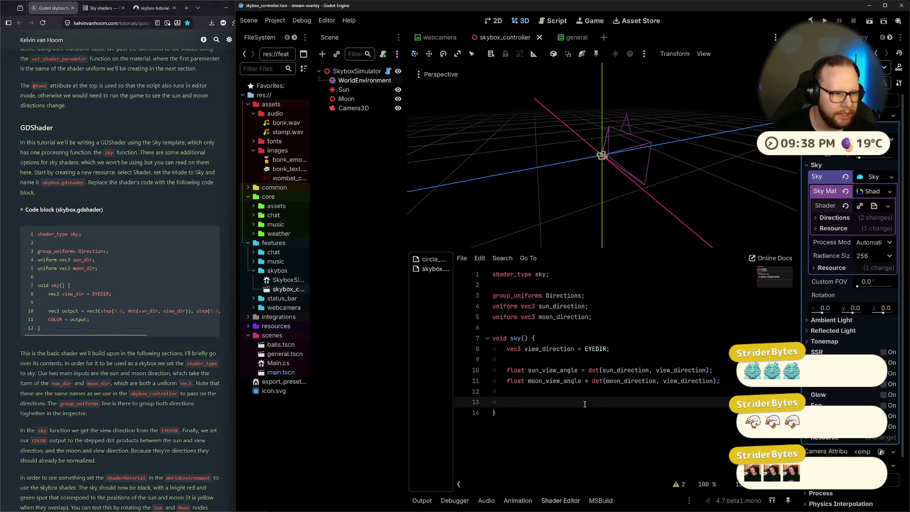
Step: Type vec3 color vec3(step()); on line 13, then switch to the Sky shaders docs
{"action": "type", "text": "v3c"}
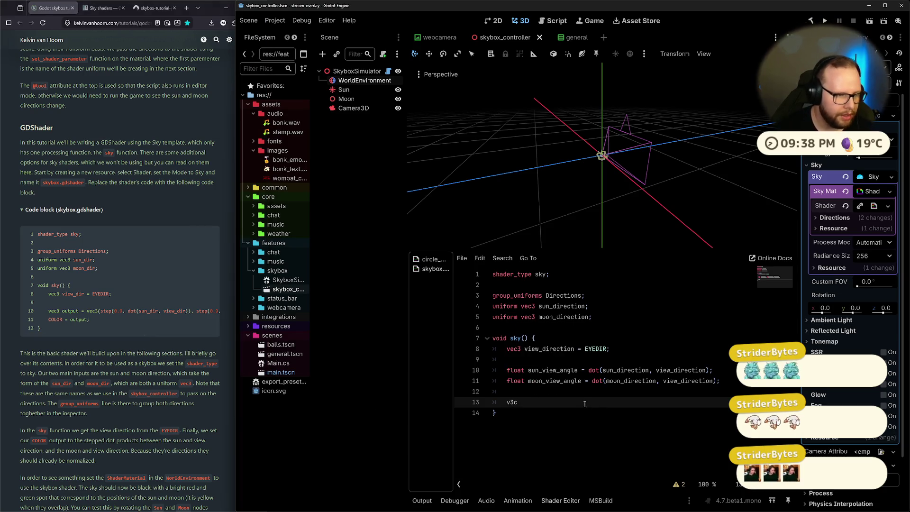
{"action": "key", "text": "BackSpace"}
{"action": "key", "text": "BackSpace"}
{"action": "type", "text": "ec"}
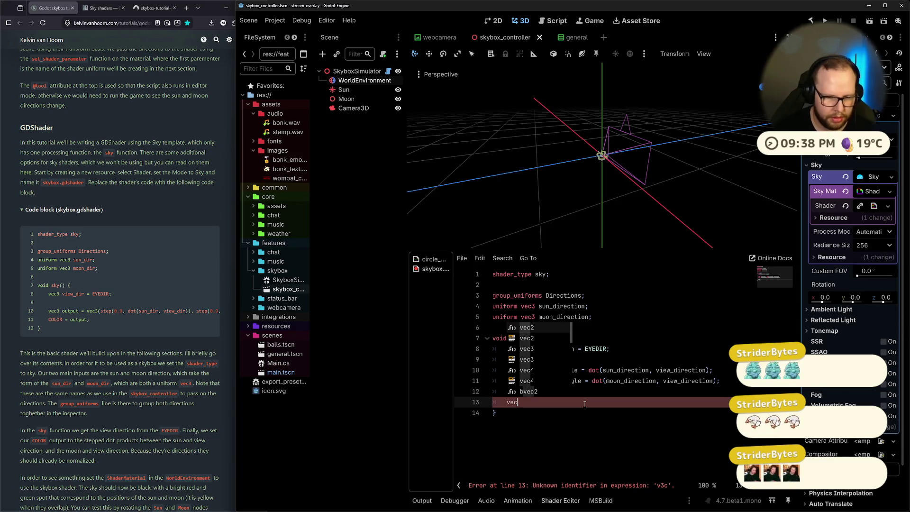
{"action": "type", "text": "3 color"}
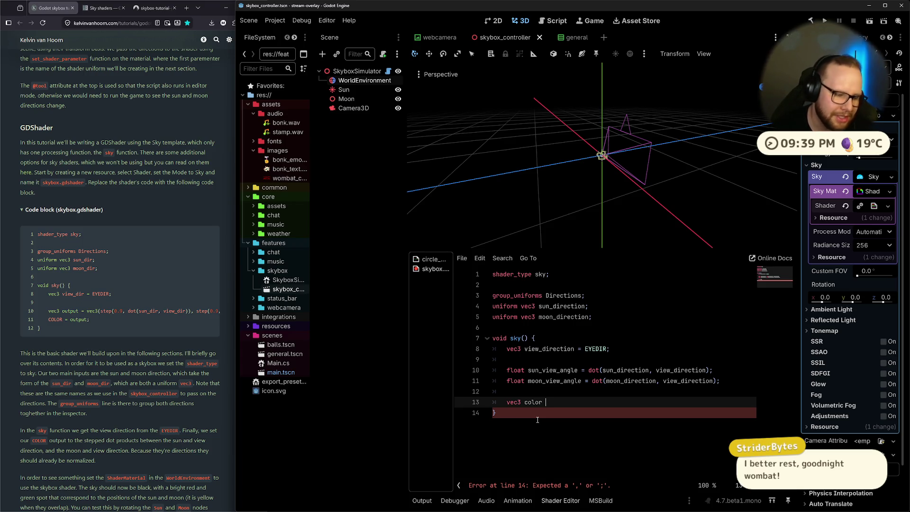
{"action": "type", "text": "vec3"}
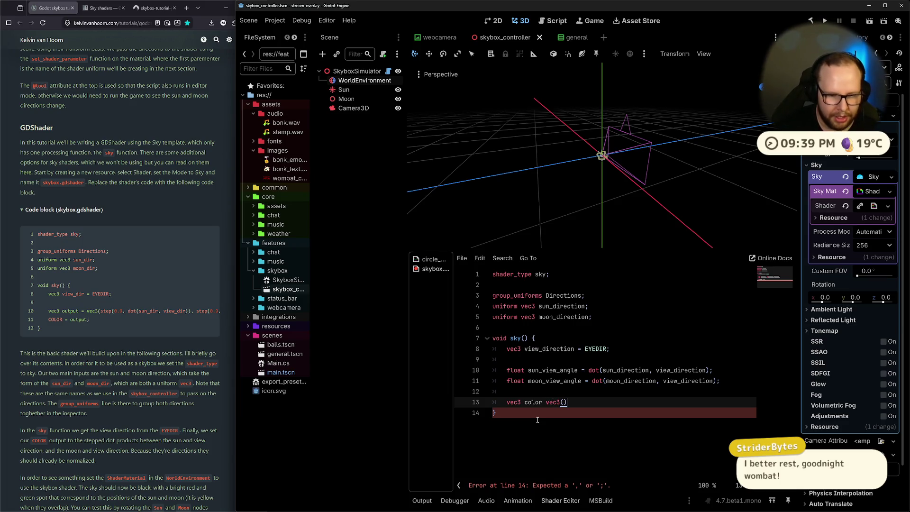
{"action": "type", "text": "();"}
{"action": "key", "text": "Left"}
{"action": "key", "text": "Left"}
{"action": "type", "text": "step("}
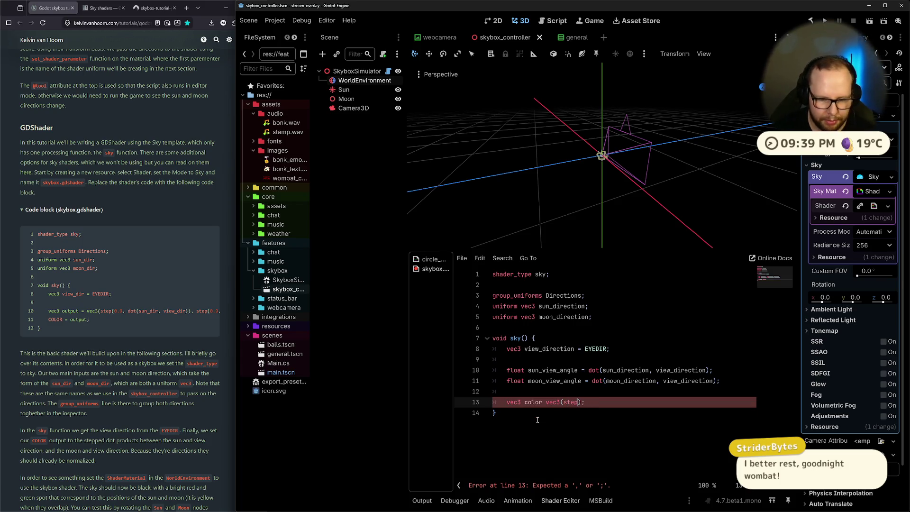
{"action": "key", "text": "ctrl+super+Right"}
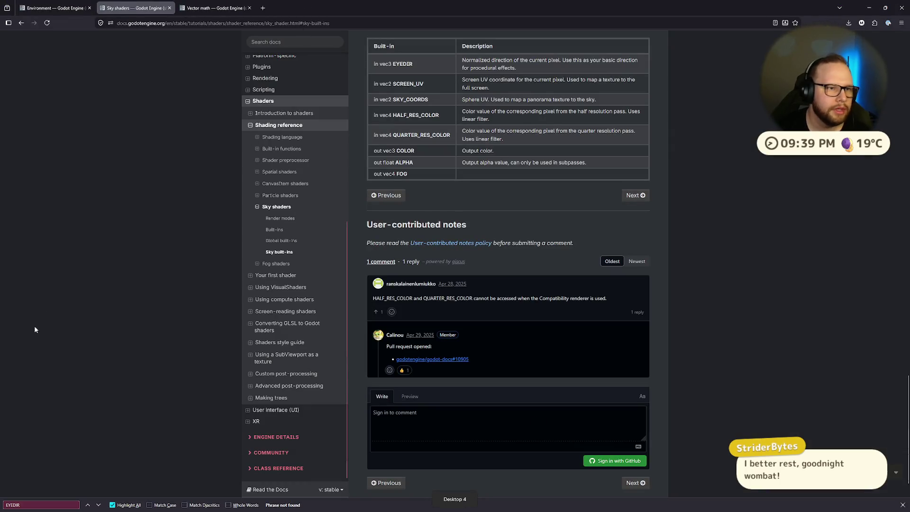
Step: Search the page for 'step', then move to the Environment class page
{"action": "key", "text": "ctrl+f"}
{"action": "type", "text": "step"}
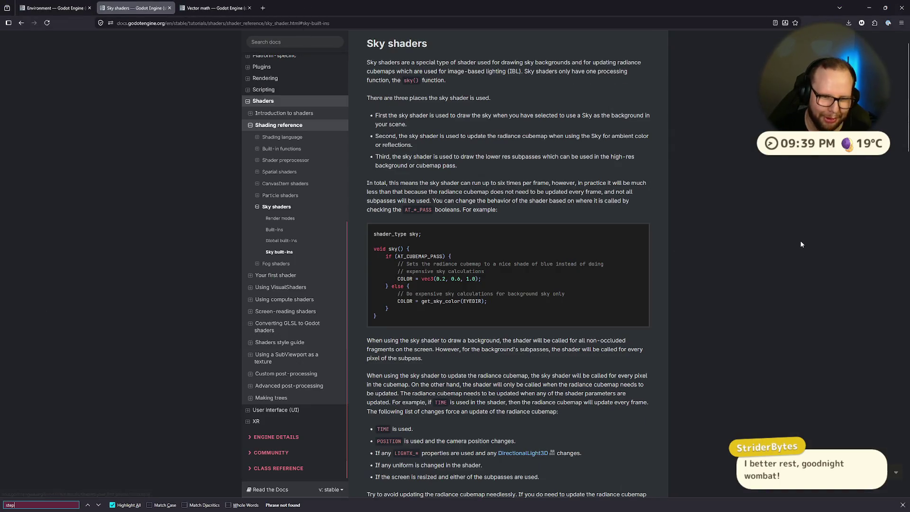
{"action": "key", "text": "BackSpace"}
{"action": "key", "text": "BackSpace"}
{"action": "key", "text": "BackSpace"}
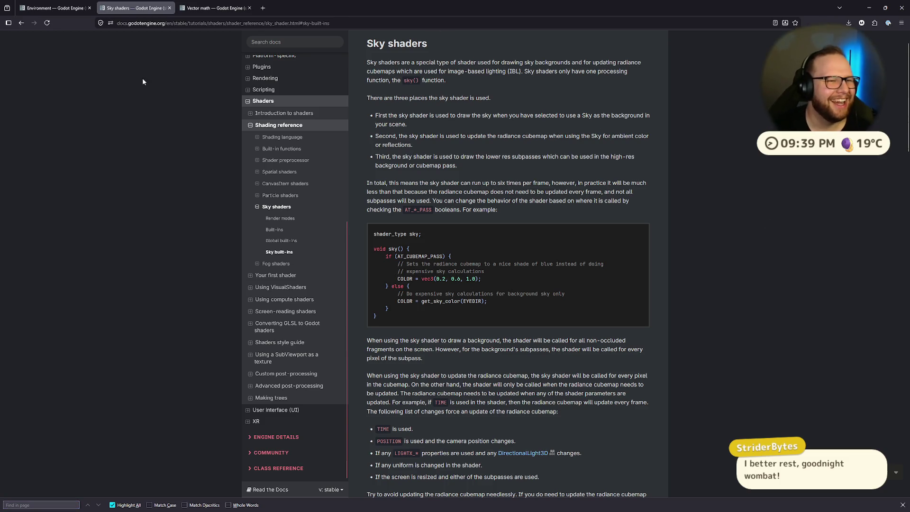
{"action": "left_click", "coordinate": [208, 8]}
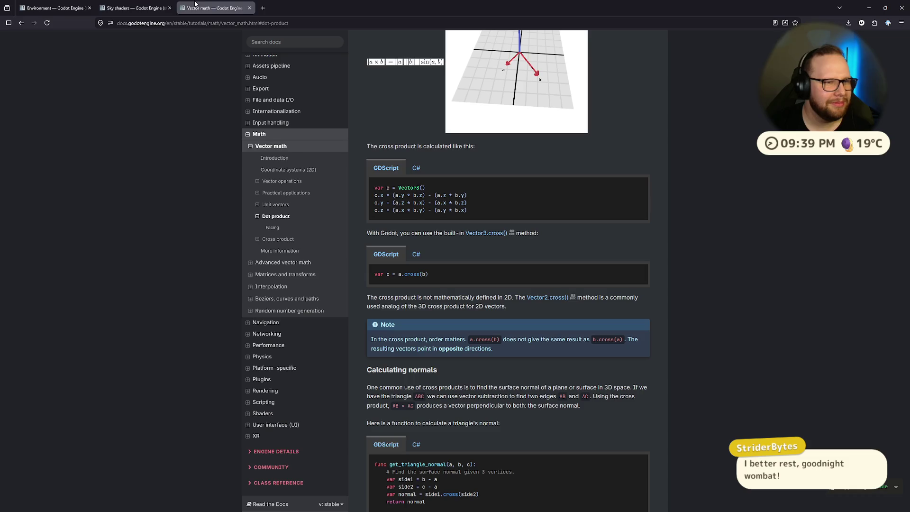
{"action": "key", "text": "ctrl+Tab"}
{"action": "scroll", "coordinate": [142, 167], "scroll_direction": "up", "scroll_amount": 3}
Step: Search the docs for 'step godot shader', narrow it to 'shader', and open the Shader class reference
{"action": "left_click", "coordinate": [305, 42]}
{"action": "type", "text": "st"}
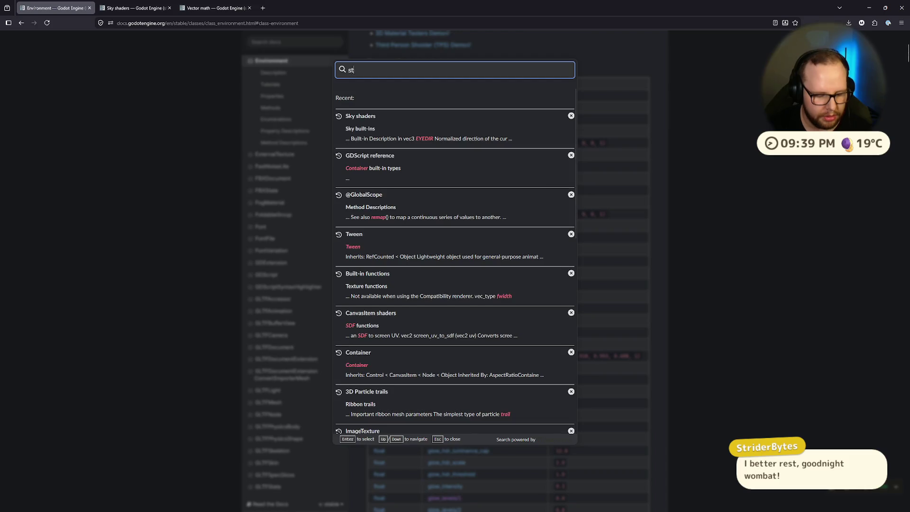
{"action": "type", "text": "ep godot shad"}
{"action": "key", "text": "BackSpace"}
{"action": "key", "text": "BackSpace"}
{"action": "key", "text": "BackSpace"}
{"action": "type", "text": "hader"}
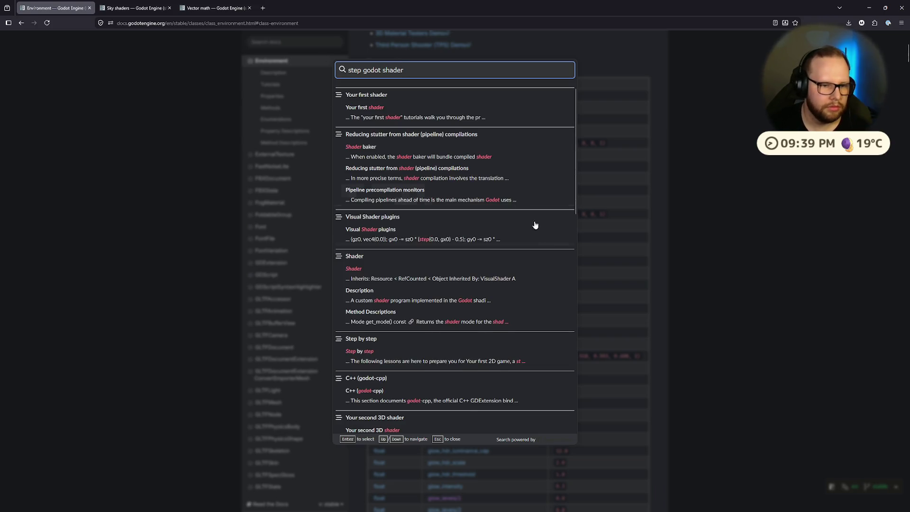
{"action": "scroll", "coordinate": [534, 242], "scroll_direction": "down", "scroll_amount": 10}
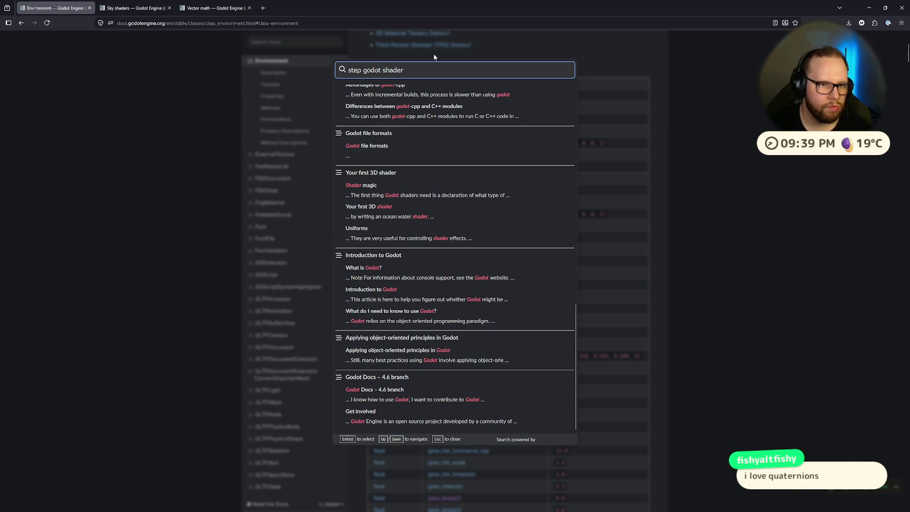
{"action": "left_click_drag", "start_coordinate": [413, 70], "coordinate": [231, 68]}
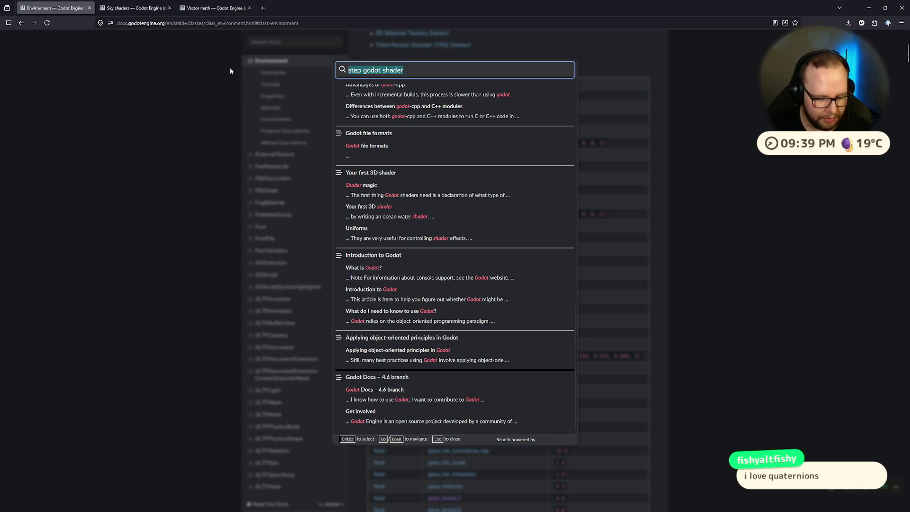
{"action": "type", "text": "shader"}
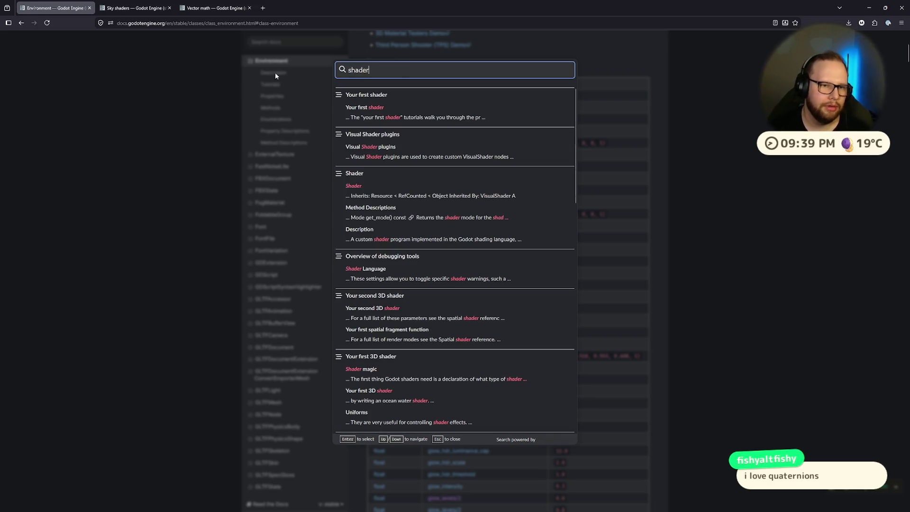
{"action": "scroll", "coordinate": [467, 200], "scroll_direction": "down", "scroll_amount": 10}
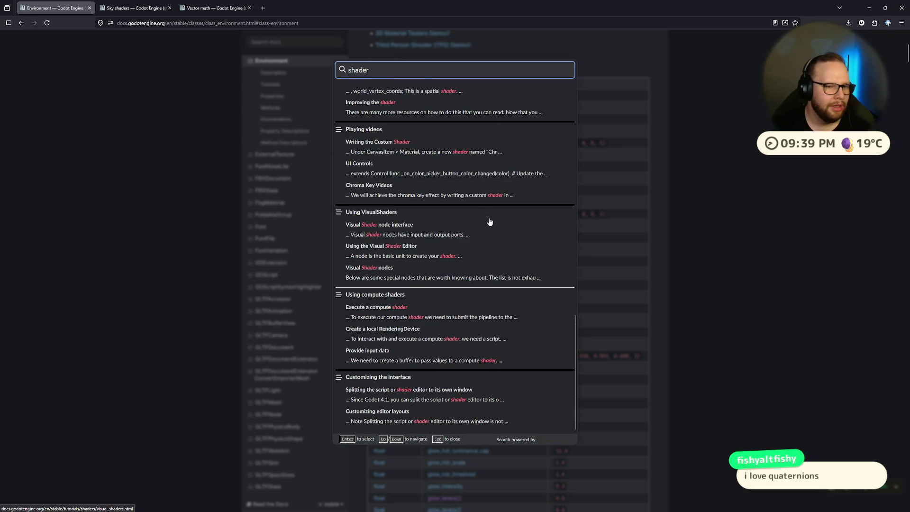
{"action": "scroll", "coordinate": [507, 216], "scroll_direction": "up", "scroll_amount": 5}
{"action": "scroll", "coordinate": [504, 213], "scroll_direction": "up", "scroll_amount": 5}
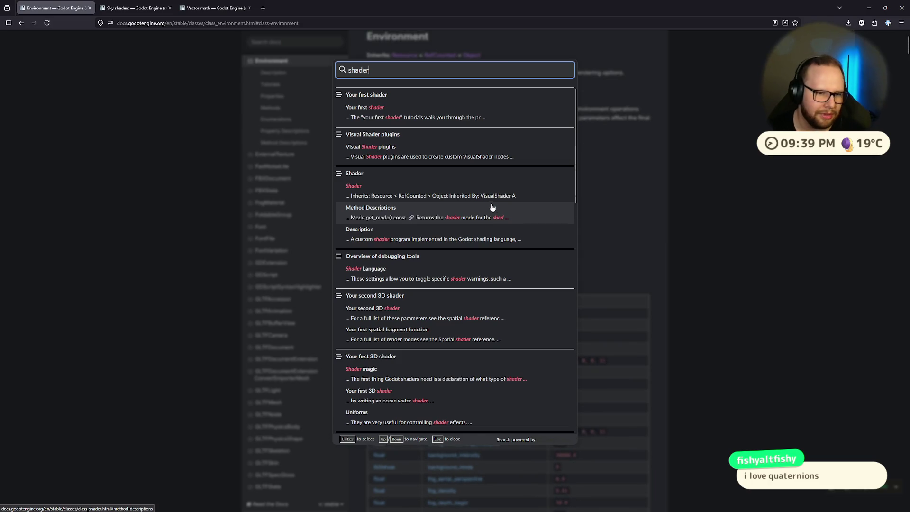
{"action": "scroll", "coordinate": [338, 185], "scroll_direction": "down", "scroll_amount": 3}
{"action": "scroll", "coordinate": [338, 184], "scroll_direction": "up", "scroll_amount": 3}
{"action": "left_click", "coordinate": [339, 184]}
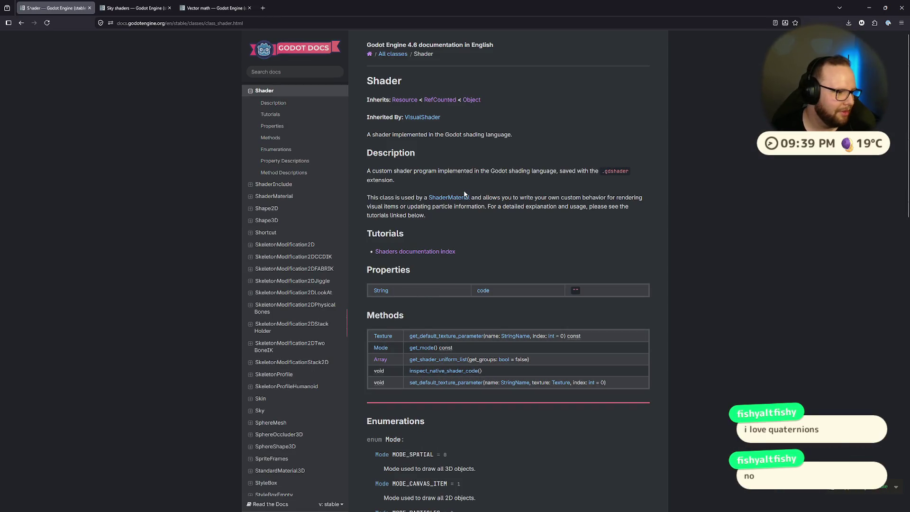
Step: Go through Manual > Shaders > Shading reference to Built-in functions and start a find-in-page
{"action": "scroll", "coordinate": [463, 189], "scroll_direction": "down", "scroll_amount": 8}
{"action": "scroll", "coordinate": [312, 250], "scroll_direction": "down", "scroll_amount": 15}
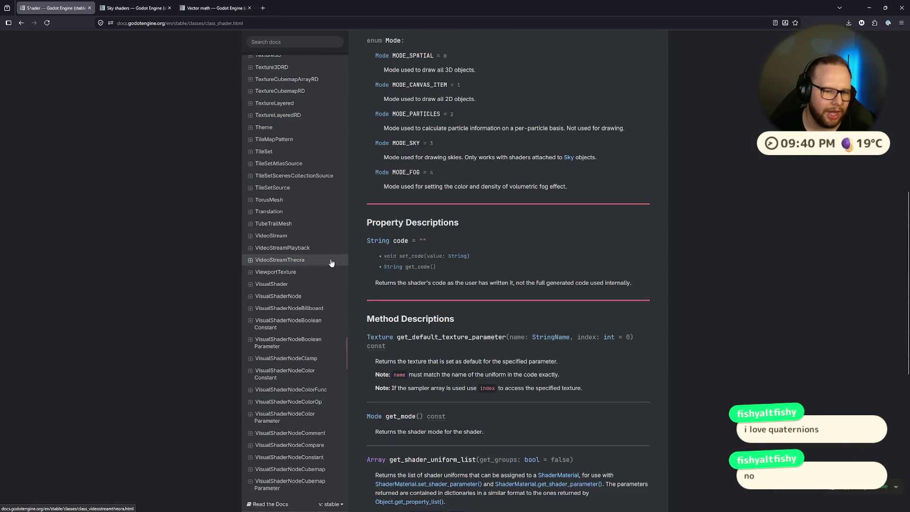
{"action": "scroll", "coordinate": [335, 279], "scroll_direction": "down", "scroll_amount": 5}
{"action": "scroll", "coordinate": [495, 300], "scroll_direction": "up", "scroll_amount": 10}
{"action": "scroll", "coordinate": [320, 362], "scroll_direction": "up", "scroll_amount": 20}
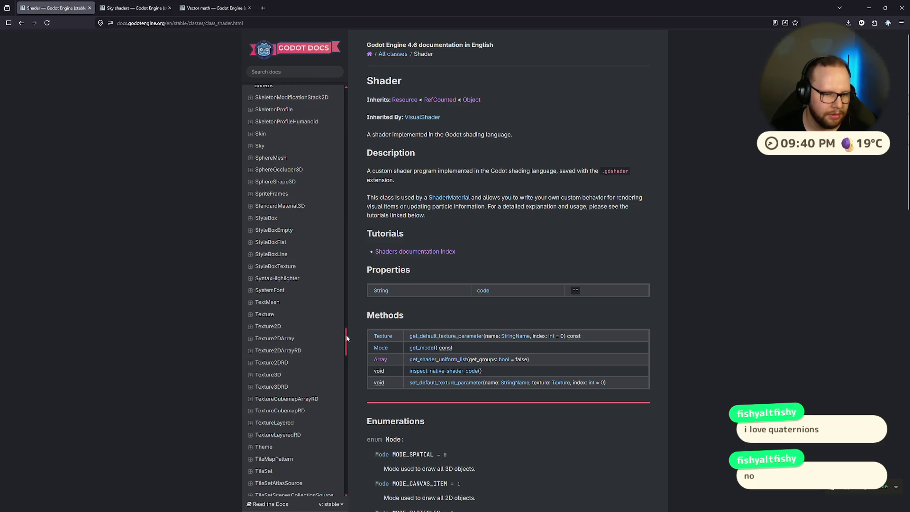
{"action": "scroll", "coordinate": [346, 214], "scroll_direction": "up", "scroll_amount": 15}
{"action": "left_click", "coordinate": [251, 174]}
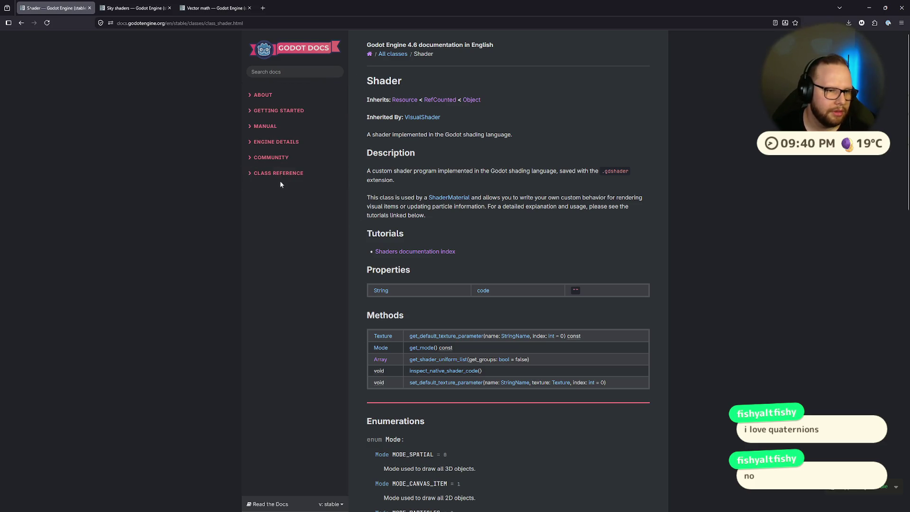
{"action": "left_click", "coordinate": [255, 127]}
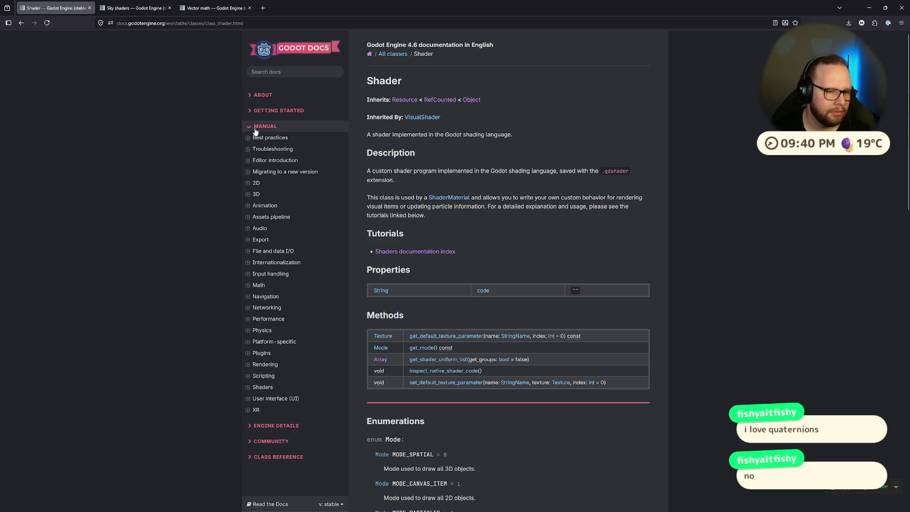
{"action": "left_click", "coordinate": [268, 387]}
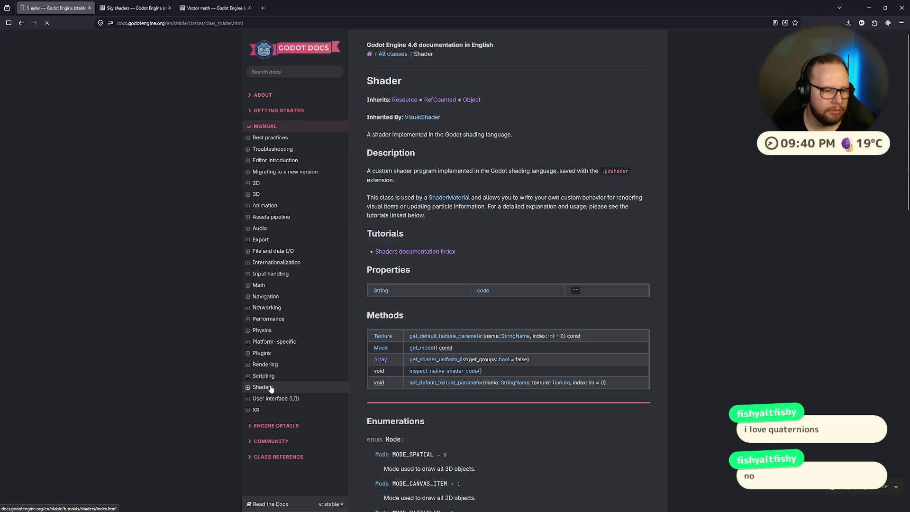
{"action": "scroll", "coordinate": [284, 341], "scroll_direction": "down", "scroll_amount": 3}
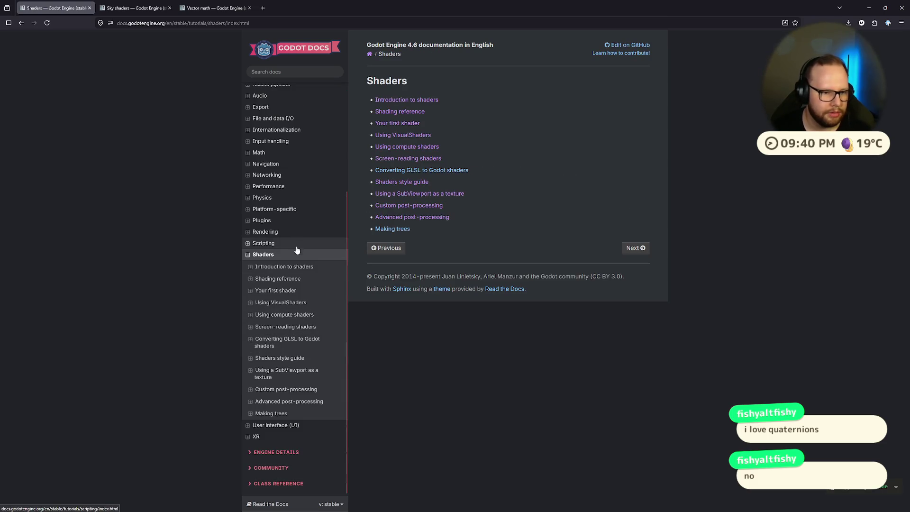
{"action": "left_click", "coordinate": [290, 279]}
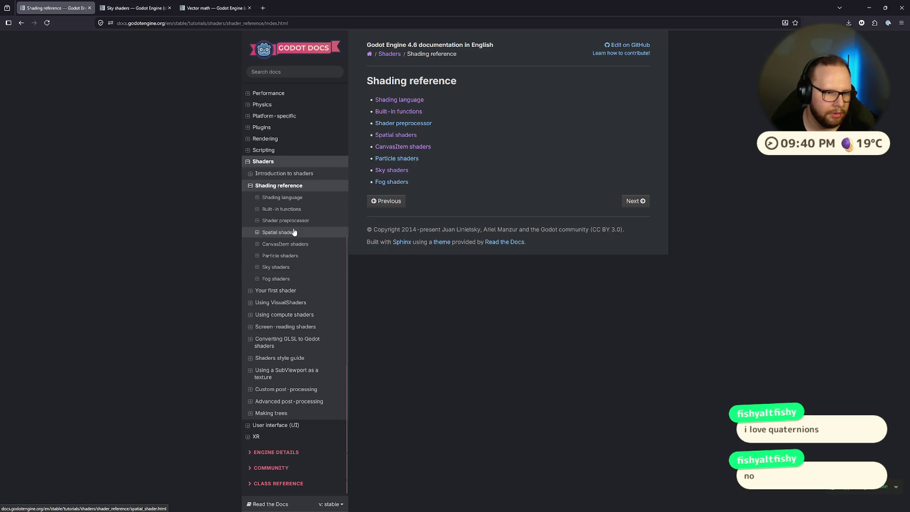
{"action": "left_click", "coordinate": [300, 209]}
{"action": "key", "text": "ctrl+f"}
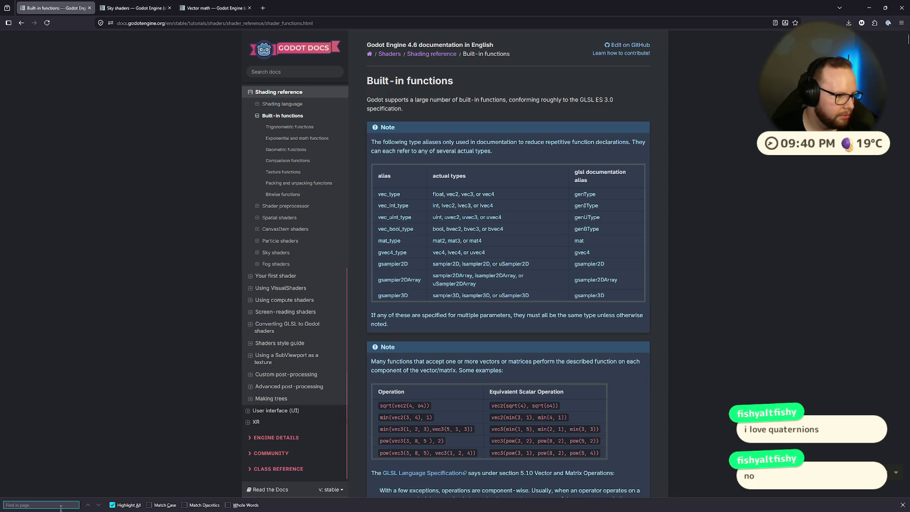
Step: Find 'step' and read its behaviour: 0.0 when b[i] < a[i], otherwise 1.0
{"action": "type", "text": "step"}
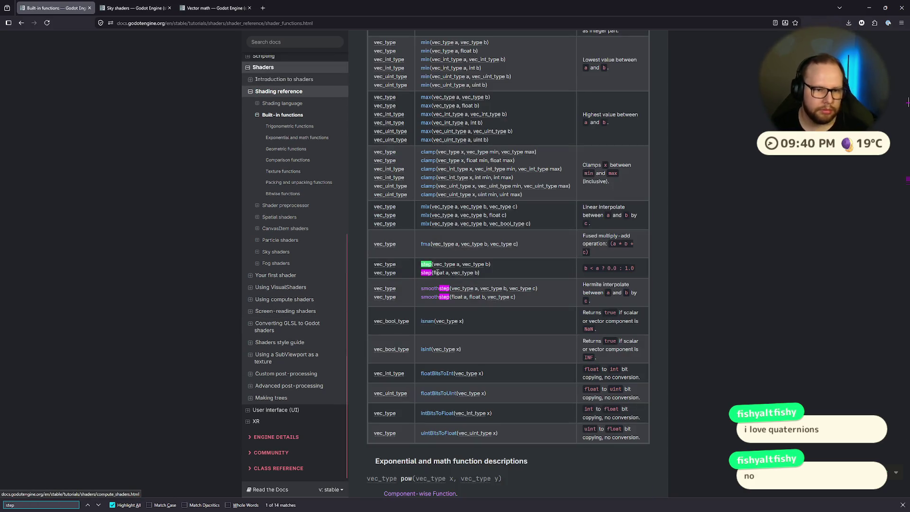
{"action": "left_click", "coordinate": [424, 264]}
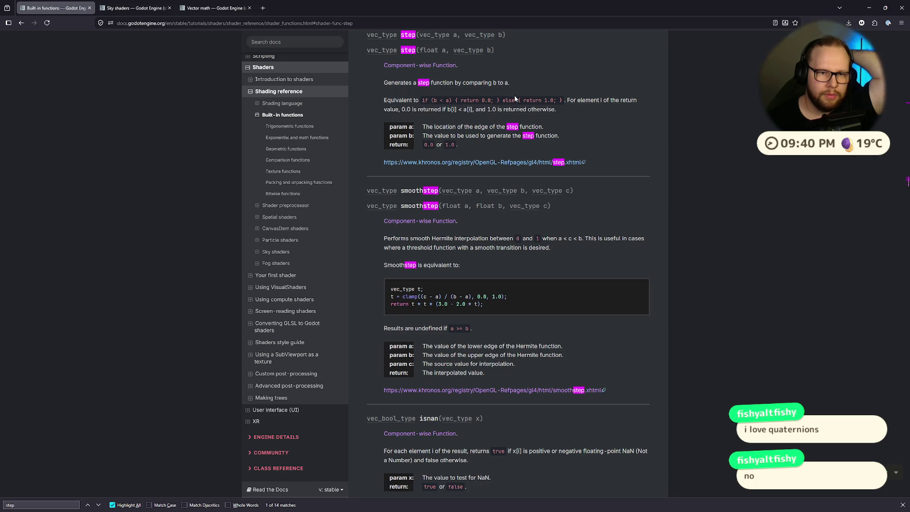
{"action": "left_click_drag", "start_coordinate": [463, 100], "coordinate": [485, 100]}
{"action": "left_click", "coordinate": [484, 100]}
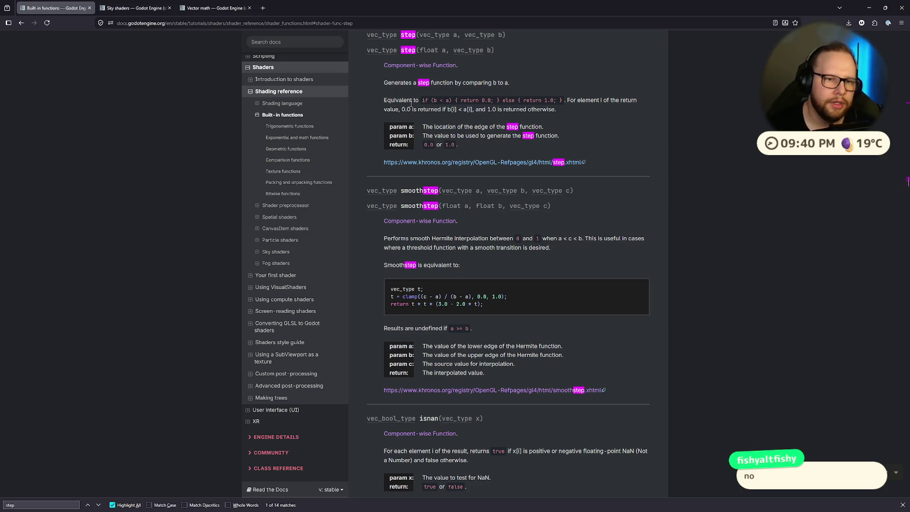
{"action": "left_click_drag", "start_coordinate": [402, 110], "coordinate": [496, 112]}
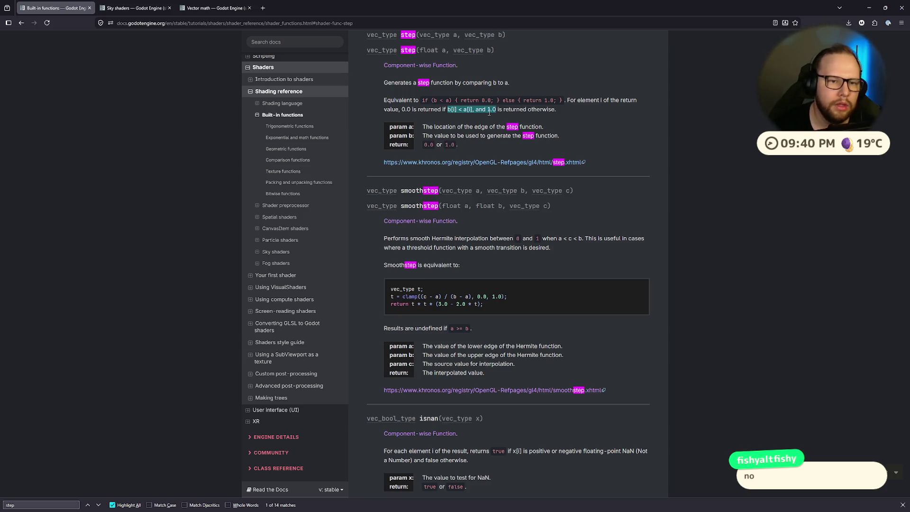
Step: Highlight the descriptions of step's parameters a and b while reading them
{"action": "left_click_drag", "start_coordinate": [425, 128], "coordinate": [550, 124]}
{"action": "left_click", "coordinate": [423, 137]}
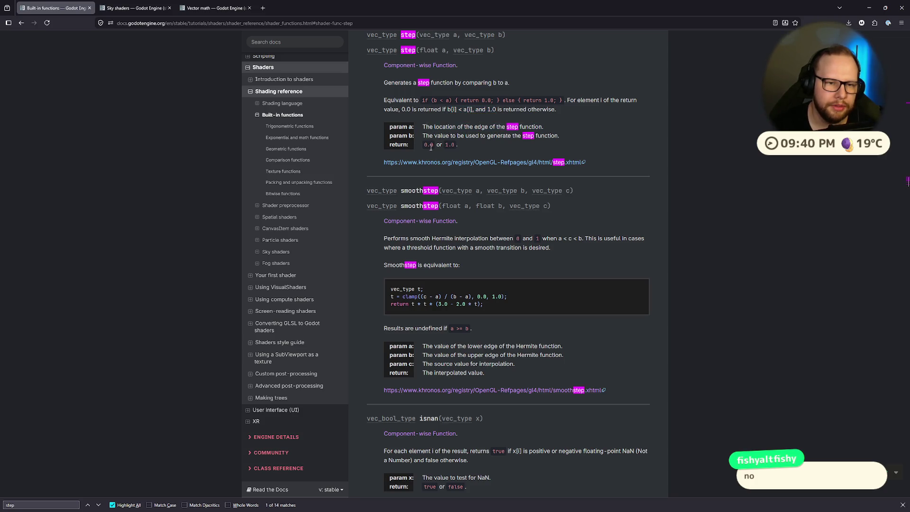
{"action": "left_click_drag", "start_coordinate": [423, 136], "coordinate": [571, 138]}
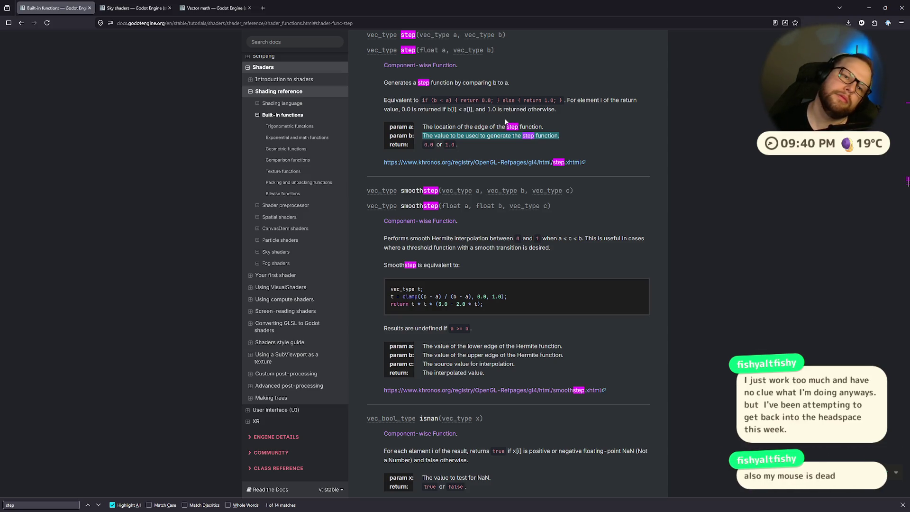
{"action": "left_click", "coordinate": [424, 133]}
{"action": "left_click_drag", "start_coordinate": [424, 129], "coordinate": [533, 127]}
{"action": "left_click", "coordinate": [534, 127]}
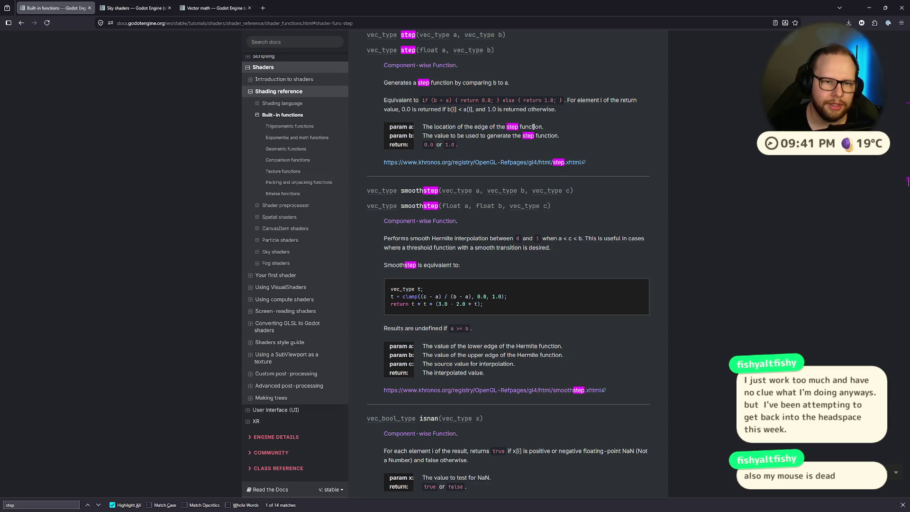
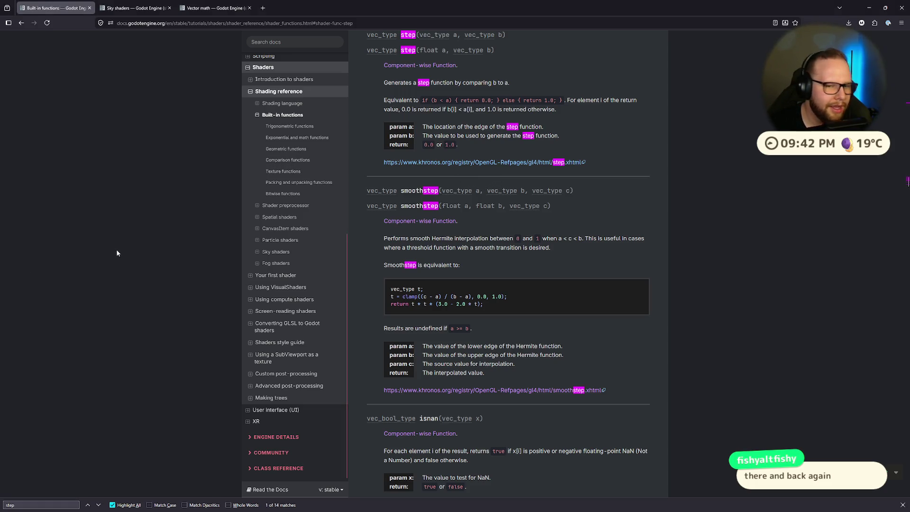
Step: Read the smoothstep() description: Hermite interpolation and the a < c < b condition
{"action": "scroll", "coordinate": [545, 251], "scroll_direction": "down", "scroll_amount": 2}
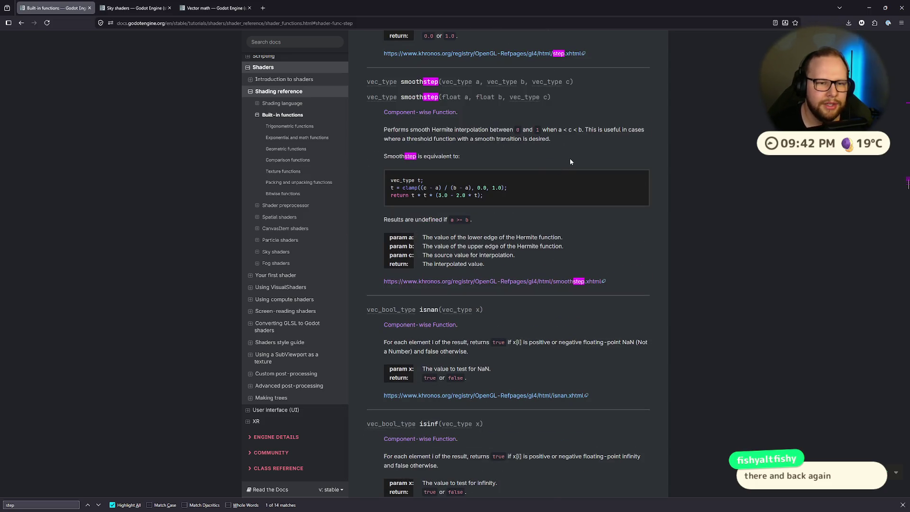
{"action": "scroll", "coordinate": [570, 161], "scroll_direction": "up", "scroll_amount": 3}
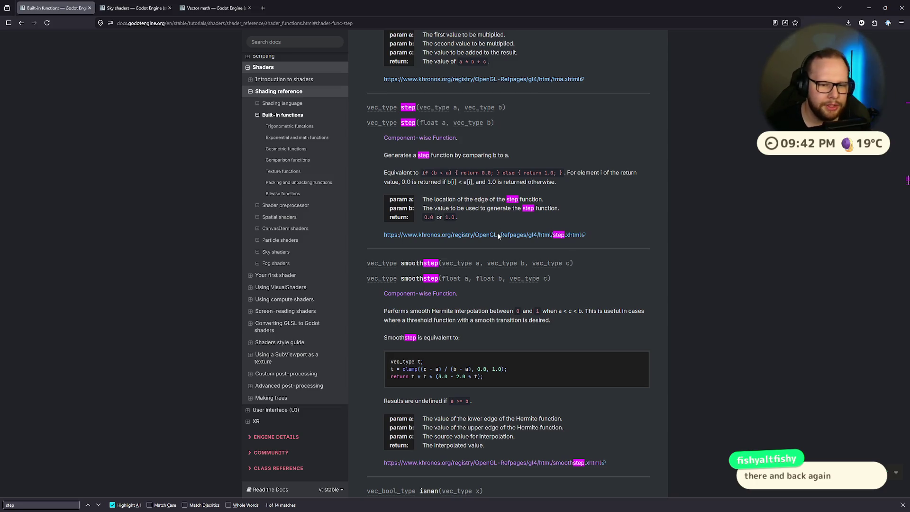
{"action": "left_click_drag", "start_coordinate": [384, 310], "coordinate": [461, 311]}
{"action": "left_click", "coordinate": [461, 311]}
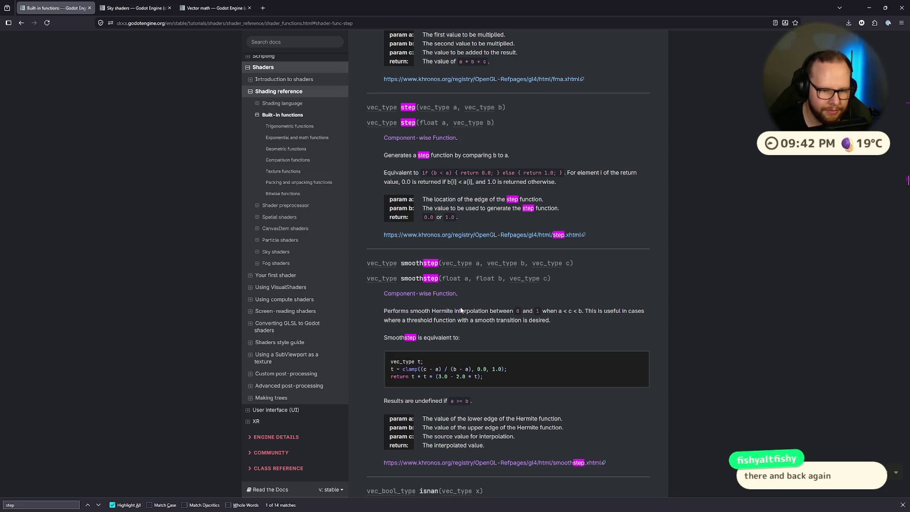
{"action": "left_click_drag", "start_coordinate": [378, 313], "coordinate": [505, 308]}
{"action": "left_click", "coordinate": [506, 309]}
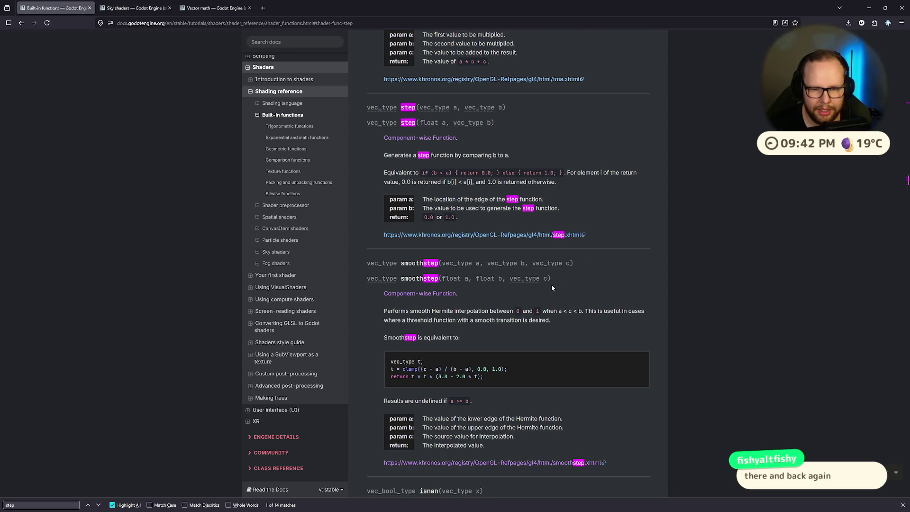
{"action": "mouse_move", "coordinate": [586, 311]}
{"action": "left_mouse_down"}
{"action": "mouse_move", "coordinate": [603, 313]}
{"action": "mouse_move", "coordinate": [445, 320]}
{"action": "mouse_move", "coordinate": [599, 311]}
{"action": "left_mouse_up"}
{"action": "left_click", "coordinate": [543, 318]}
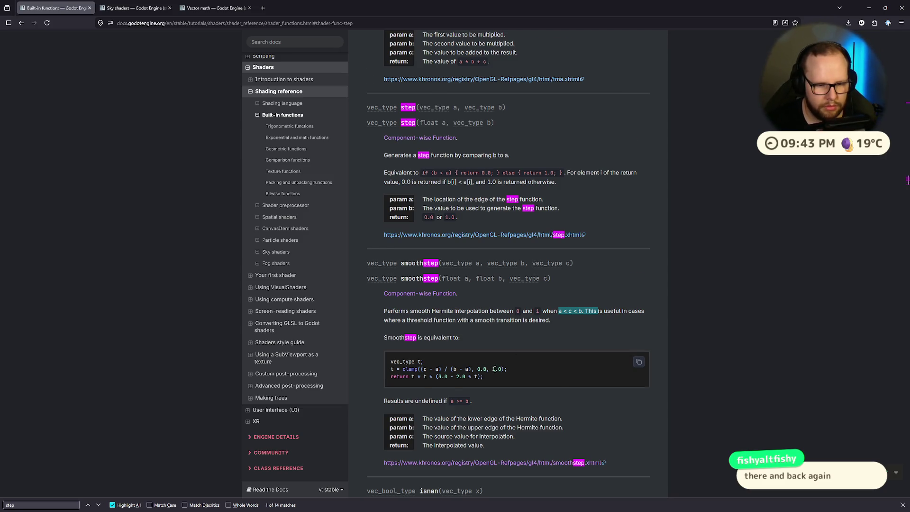
Step: Study smoothstep's lower edge, upper edge and source value parameter descriptions
{"action": "scroll", "coordinate": [494, 368], "scroll_direction": "down", "scroll_amount": 1}
{"action": "left_click_drag", "start_coordinate": [420, 382], "coordinate": [584, 380]}
{"action": "left_click", "coordinate": [424, 389]}
{"action": "left_click_drag", "start_coordinate": [423, 390], "coordinate": [573, 392]}
{"action": "left_click", "coordinate": [573, 392]}
{"action": "left_click_drag", "start_coordinate": [422, 400], "coordinate": [532, 401]}
{"action": "left_click", "coordinate": [532, 401]}
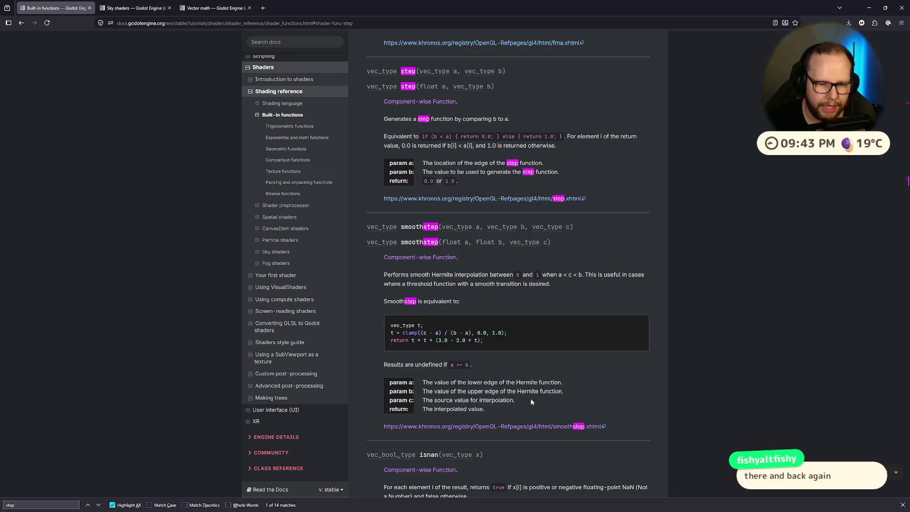
{"action": "left_click_drag", "start_coordinate": [421, 382], "coordinate": [575, 396]}
{"action": "left_click", "coordinate": [570, 389]}
{"action": "mouse_move", "coordinate": [432, 382]}
{"action": "left_mouse_down"}
{"action": "mouse_move", "coordinate": [580, 384]}
{"action": "mouse_move", "coordinate": [572, 391]}
{"action": "left_mouse_up"}
{"action": "left_click", "coordinate": [573, 389]}
Step: Review the step() edge parameter, then return to the Godot editor desktop
{"action": "scroll", "coordinate": [458, 390], "scroll_direction": "up", "scroll_amount": 3}
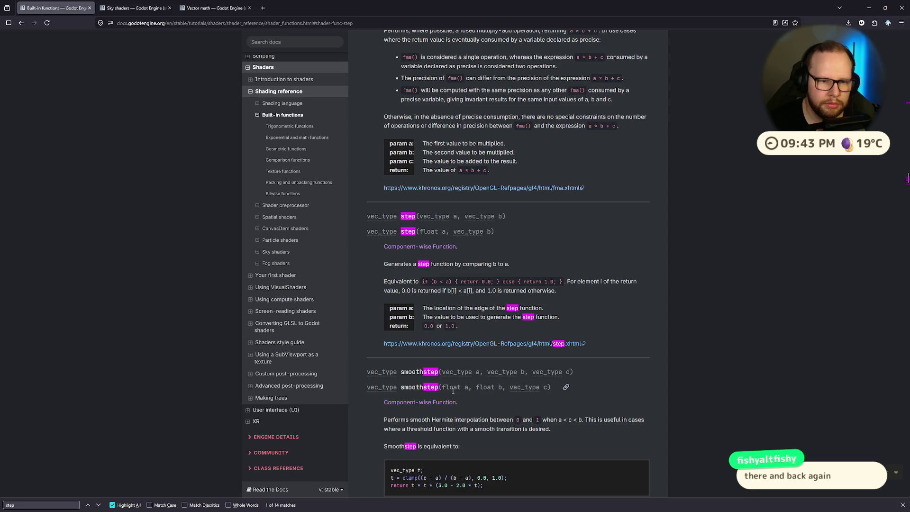
{"action": "left_click_drag", "start_coordinate": [430, 308], "coordinate": [531, 309]}
{"action": "left_click", "coordinate": [532, 309]}
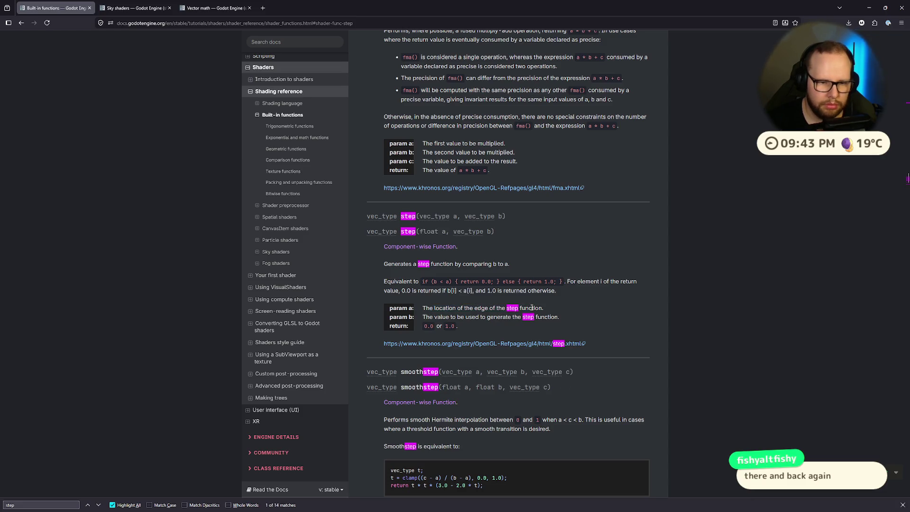
{"action": "scroll", "coordinate": [532, 309], "scroll_direction": "down", "scroll_amount": 4}
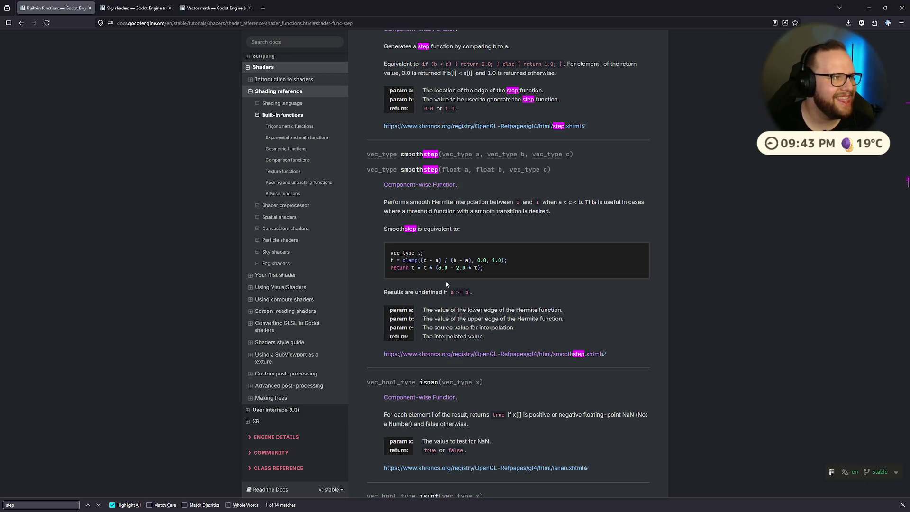
{"action": "key", "text": "ctrl+super+Left"}
{"action": "key", "text": "ctrl+super+Left"}
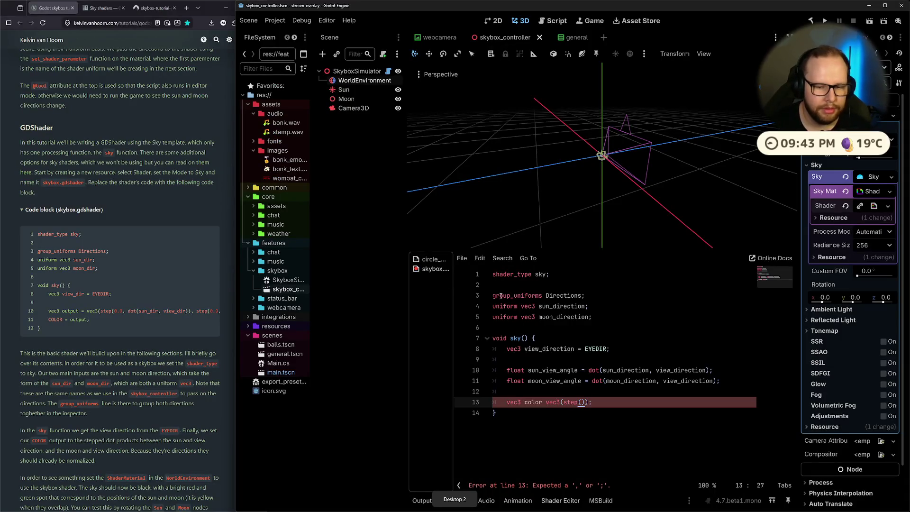
Step: Fill in the first call as step(0.9f, sun_view_angle) followed by a second step() call
{"action": "left_click", "coordinate": [620, 402]}
{"action": "key", "text": "Left"}
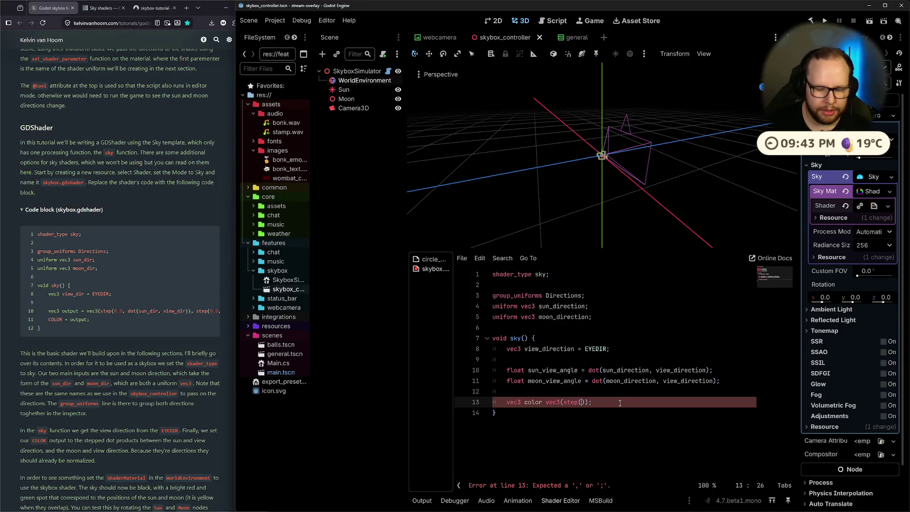
{"action": "type", "text": "0.9"}
{"action": "type", "text": ", sun"}
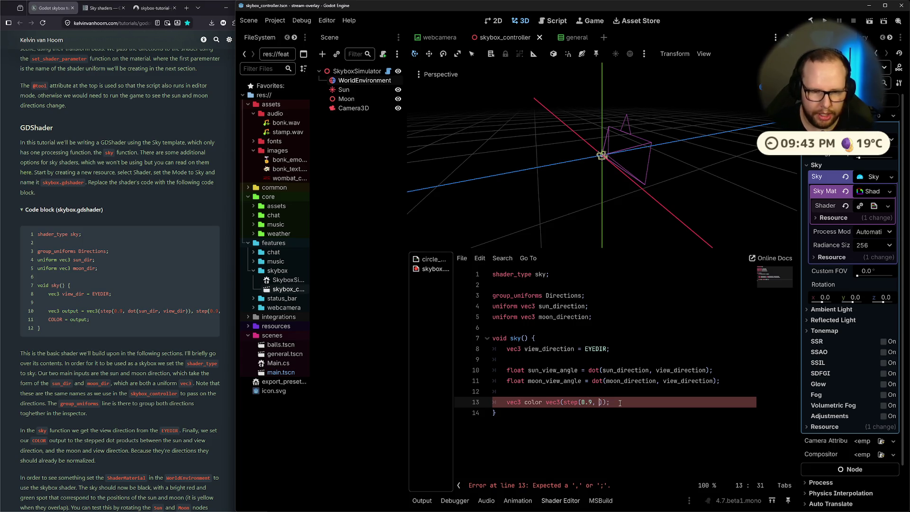
{"action": "type", "text": "_view_angle"}
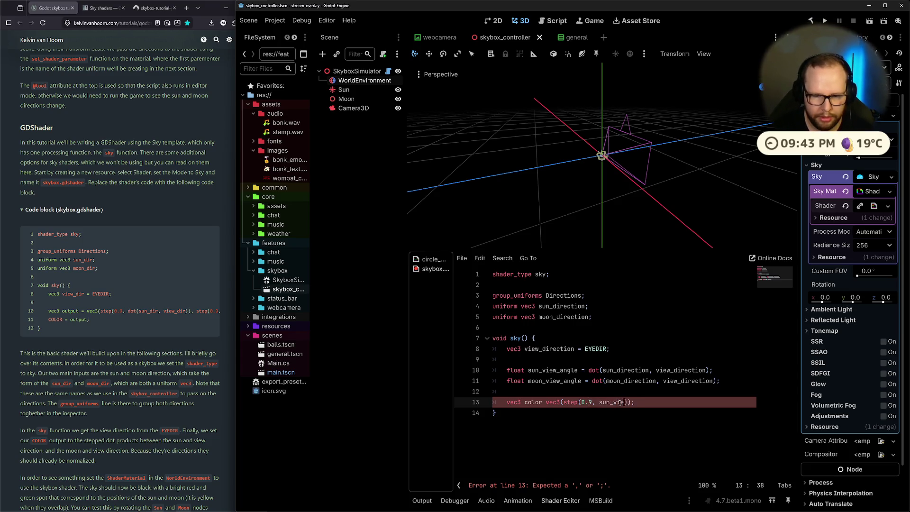
{"action": "type", "text": "), "}
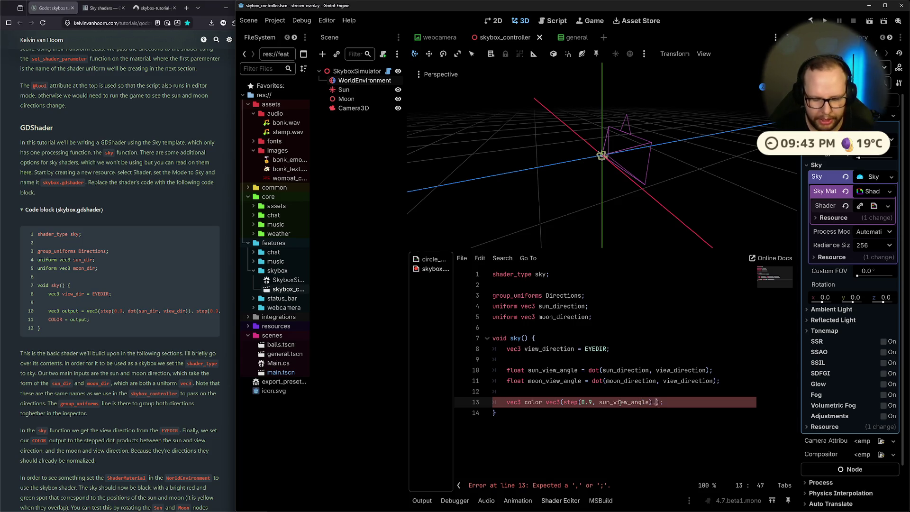
{"action": "type", "text": "step()"}
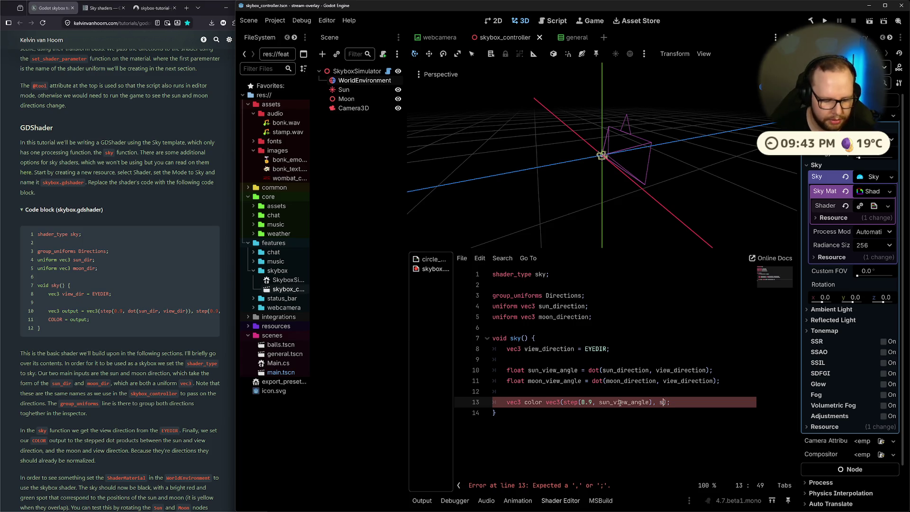
{"action": "key", "text": "ctrl+Left"}
{"action": "key", "text": "ctrl+Left"}
{"action": "type", "text": "f"}
Step: Split the vec3 arguments so each step call and the closing bracket sit on separate lines
{"action": "key", "text": "ctrl+Left"}
{"action": "key", "text": "ctrl+Left"}
{"action": "key", "text": "ctrl+Right"}
{"action": "key", "text": "Return"}
{"action": "key", "text": "ctrl+Right"}
{"action": "key", "text": "ctrl+Right"}
{"action": "key", "text": "ctrl+Right"}
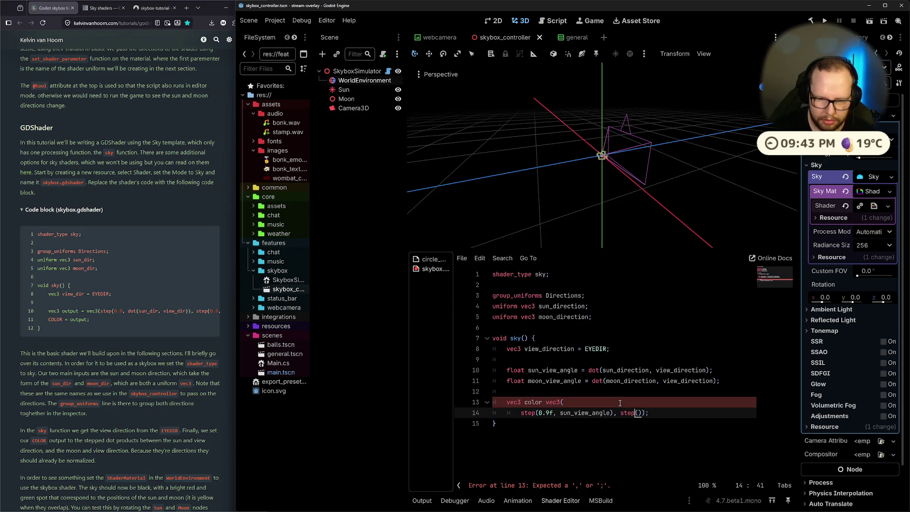
{"action": "key", "text": "Return"}
{"action": "key", "text": "End"}
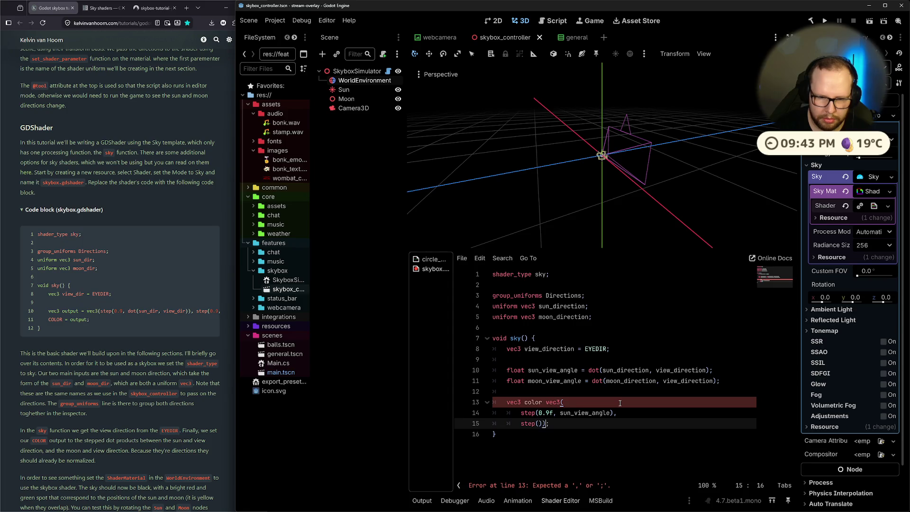
{"action": "key", "text": "Return"}
{"action": "key", "text": "Up"}
{"action": "key", "text": "End"}
{"action": "key", "text": "Left"}
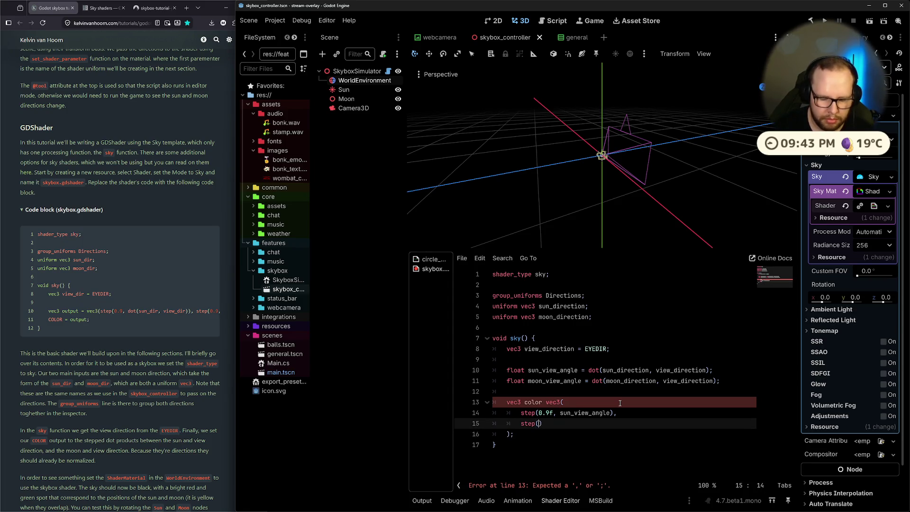
Step: Complete the second call as step(0.9f, moon_view_angle) and start a third component line
{"action": "type", "text": "9f, moon_view_angle"}
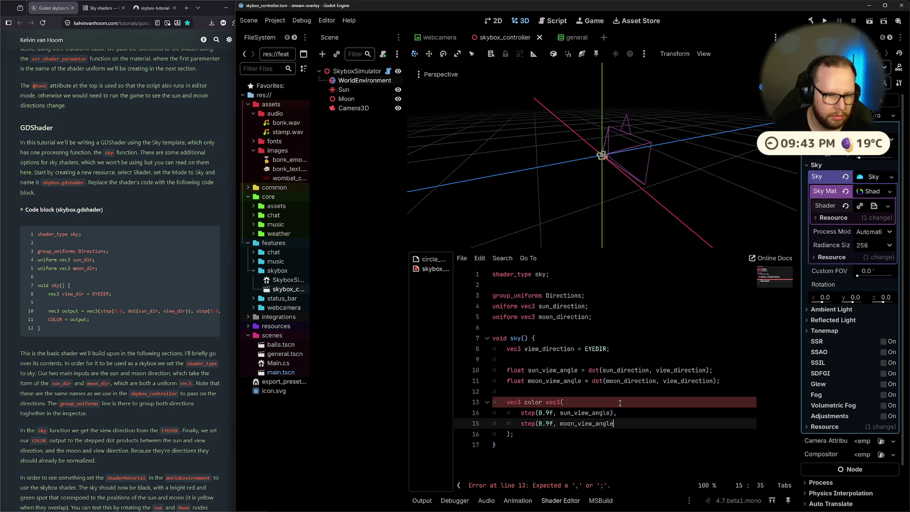
{"action": "scroll", "coordinate": [156, 332], "scroll_direction": "right", "scroll_amount": 5}
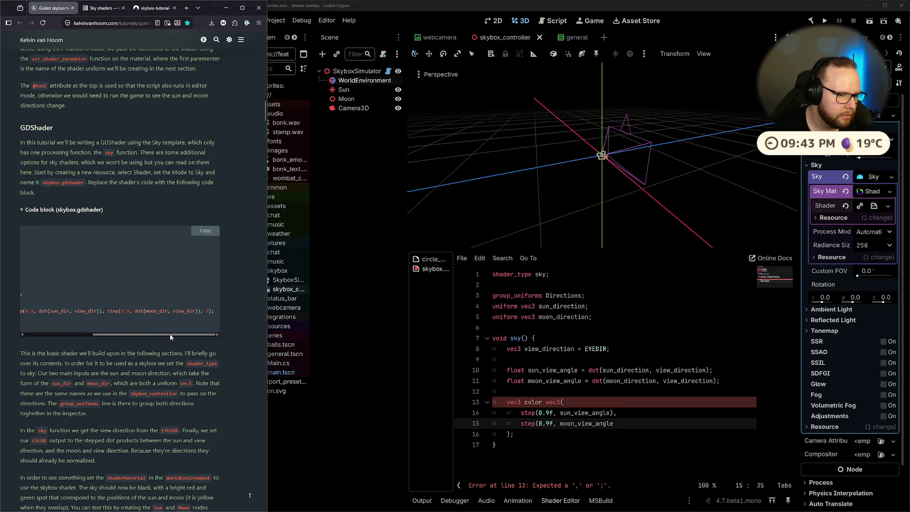
{"action": "left_click", "coordinate": [619, 422]}
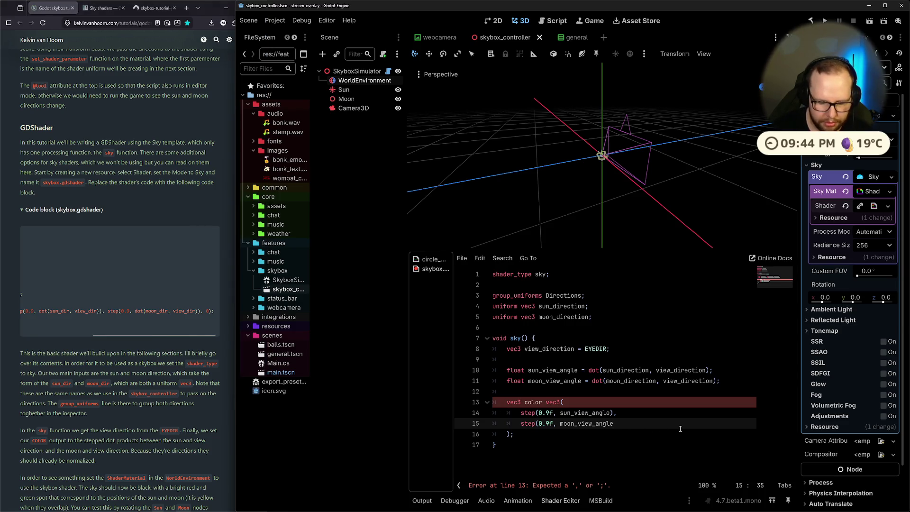
{"action": "type", "text": "),"}
{"action": "key", "text": "Return"}
{"action": "type", "text": "0f"}
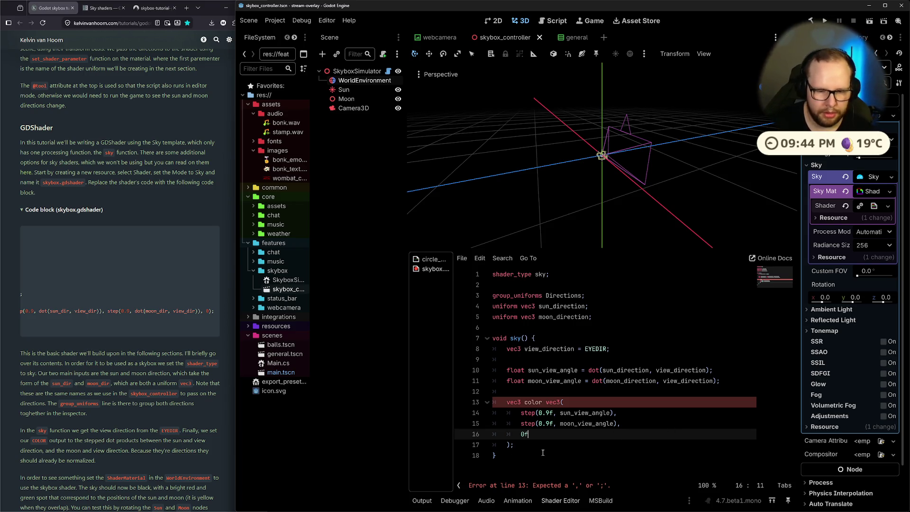
Step: Add blank lines after the statement and insert '=' after the color variable name
{"action": "left_click", "coordinate": [535, 445]}
{"action": "key", "text": "Return"}
{"action": "key", "text": "Return"}
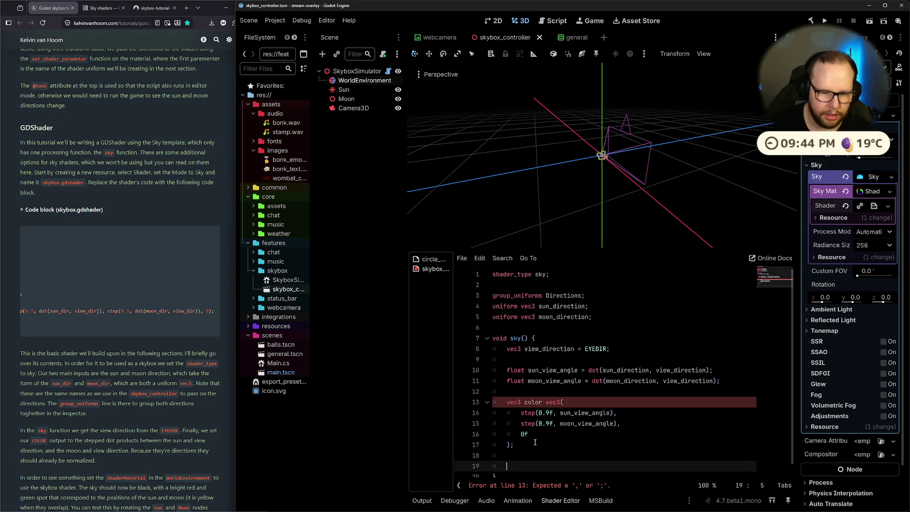
{"action": "left_click", "coordinate": [547, 401]}
{"action": "type", "text": "="}
{"action": "left_click", "coordinate": [515, 446]}
{"action": "scroll", "coordinate": [515, 448], "scroll_direction": "down", "scroll_amount": 1}
{"action": "left_click", "coordinate": [538, 395]}
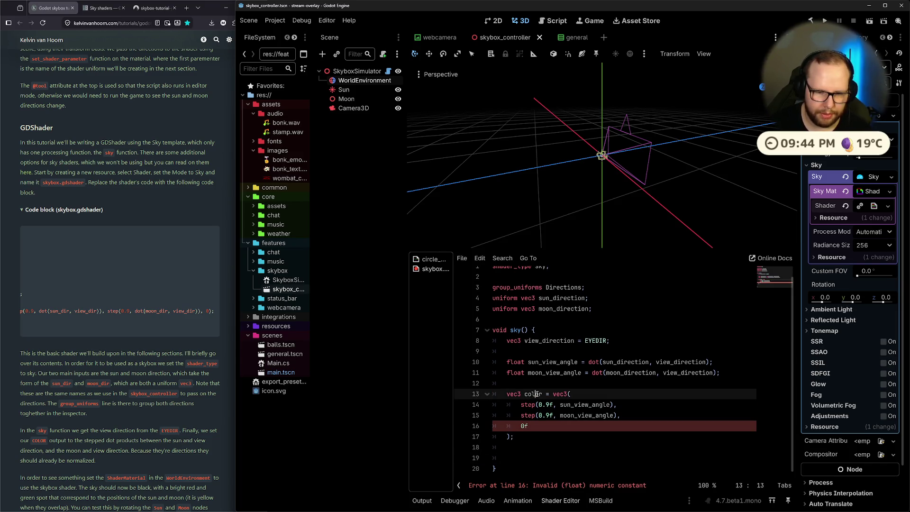
Step: Restore the variable name to color, save, and change the third component from 0f to 0.0f
{"action": "type", "text": "u"}
{"action": "key", "text": "BackSpace"}
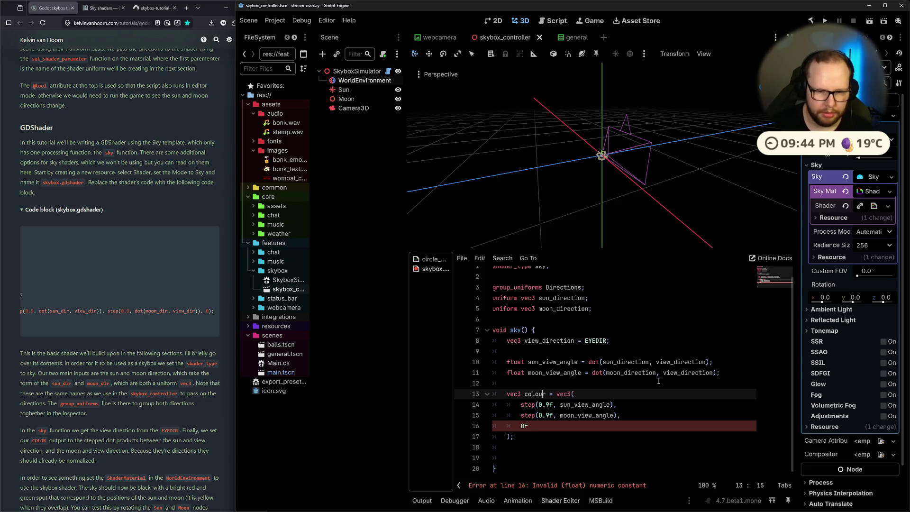
{"action": "key", "text": "BackSpace"}
{"action": "key", "text": "ctrl+s"}
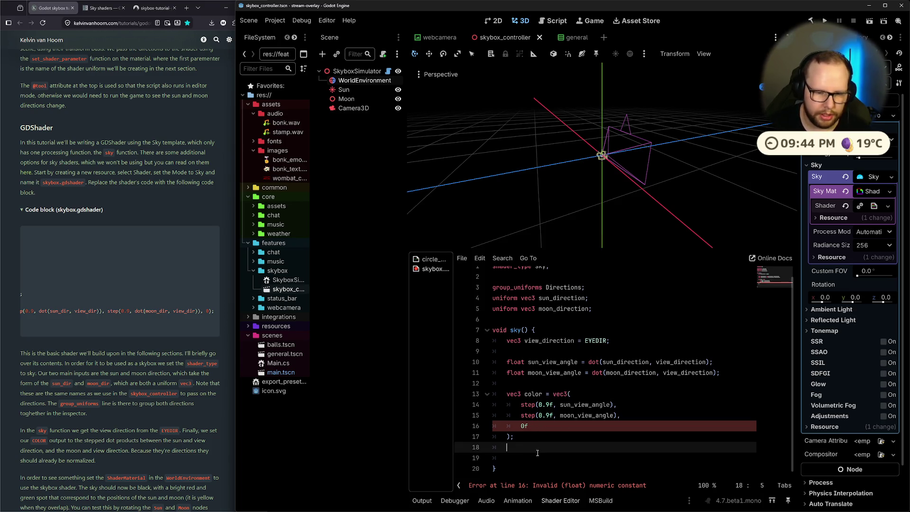
{"action": "left_click", "coordinate": [537, 426]}
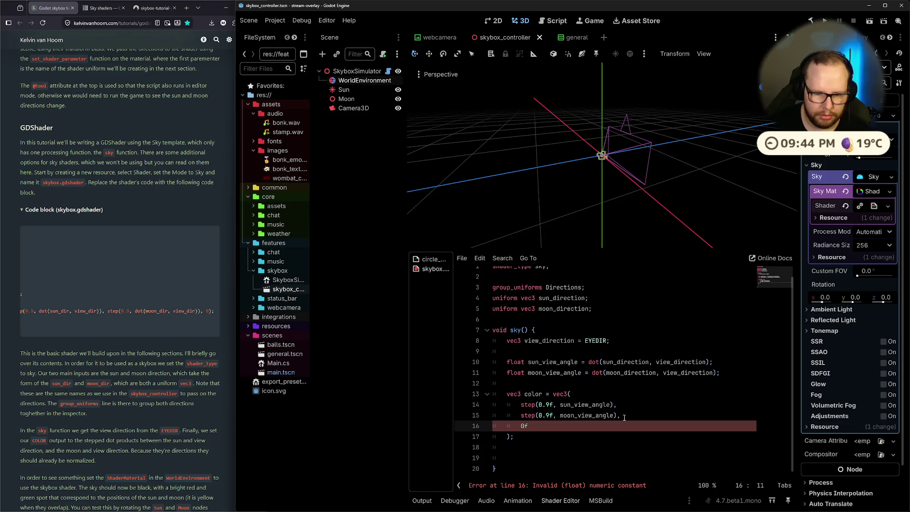
{"action": "type", "text": ".0"}
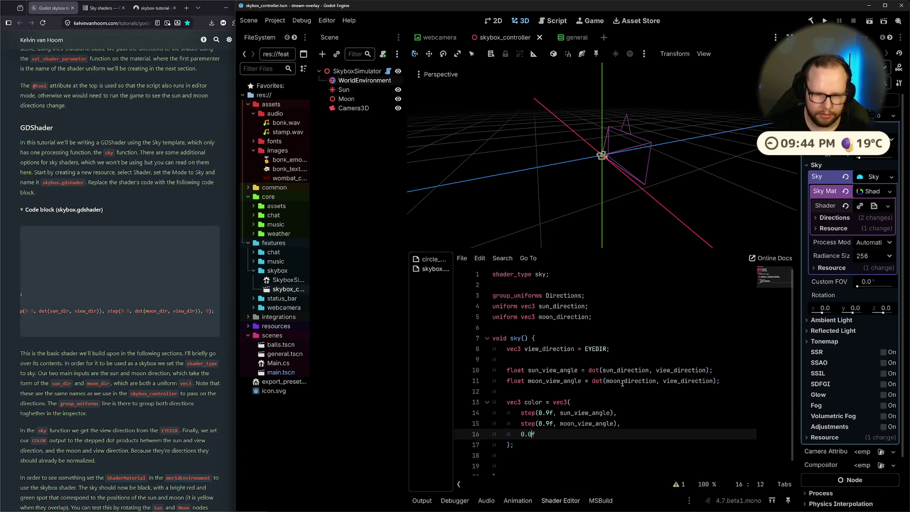
{"action": "scroll", "coordinate": [550, 456], "scroll_direction": "down", "scroll_amount": 1}
Step: Add 'COLOR = color;' on line 19 and run the project
{"action": "left_click", "coordinate": [524, 457]}
{"action": "type", "text": "OLOR"}
{"action": "type", "text": "R "}
{"action": "type", "text": "color;"}
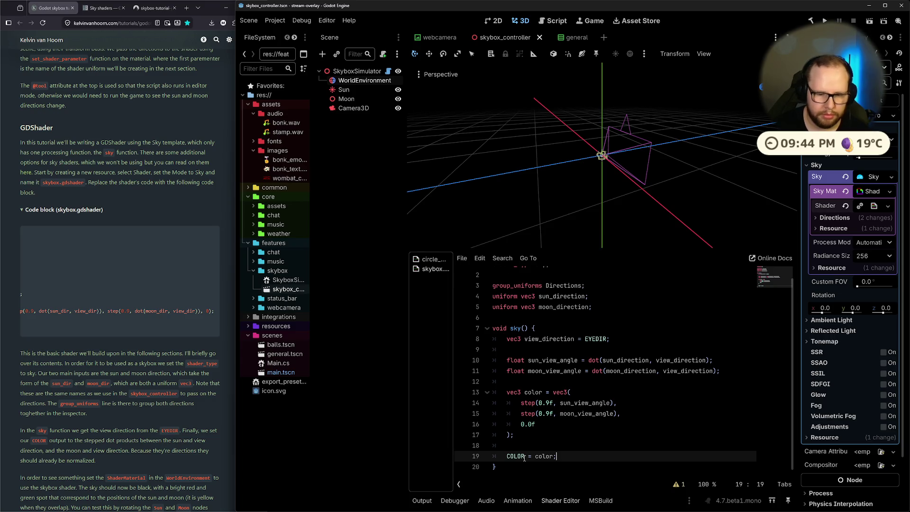
{"action": "scroll", "coordinate": [494, 270], "scroll_direction": "up", "scroll_amount": 1}
{"action": "scroll", "coordinate": [592, 176], "scroll_direction": "down", "scroll_amount": 1}
{"action": "left_click_drag", "start_coordinate": [593, 175], "coordinate": [664, 165]}
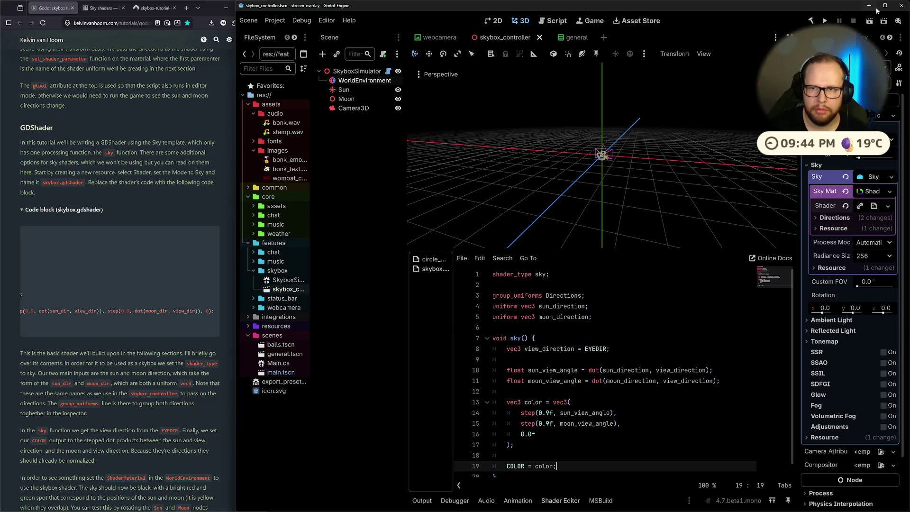
{"action": "left_click", "coordinate": [870, 21]}
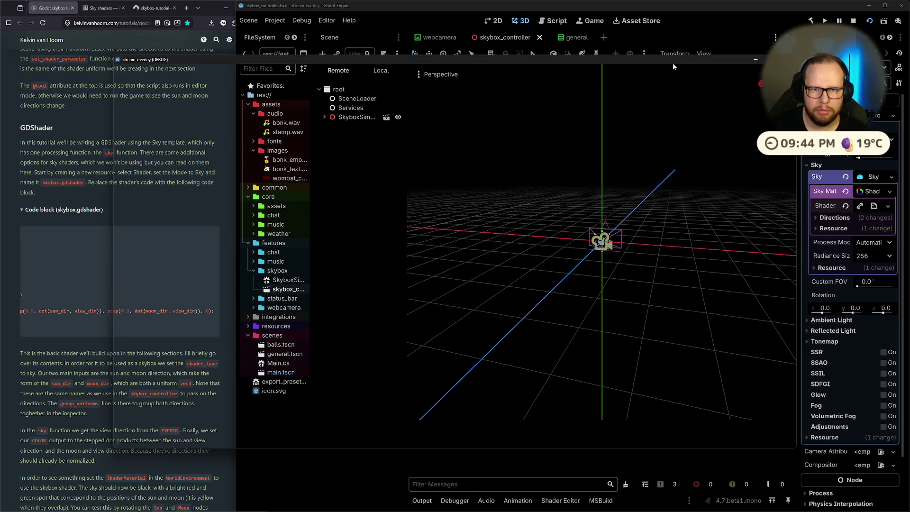
Step: Expand the sky material's Directions and widen the Inspector to read 0.25, 0.866, -0.433
{"action": "scroll", "coordinate": [674, 212], "scroll_direction": "up", "scroll_amount": 5}
{"action": "scroll", "coordinate": [674, 212], "scroll_direction": "down", "scroll_amount": 6}
{"action": "mouse_move", "coordinate": [707, 192]}
{"action": "left_mouse_down"}
{"action": "mouse_move", "coordinate": [582, 212]}
{"action": "mouse_move", "coordinate": [536, 208]}
{"action": "left_mouse_up"}
{"action": "left_click", "coordinate": [825, 218]}
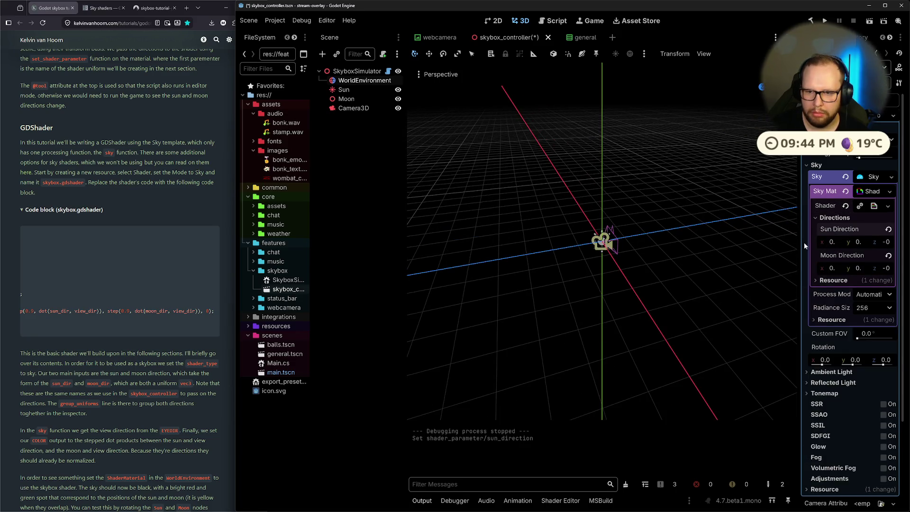
{"action": "left_click_drag", "start_coordinate": [800, 242], "coordinate": [727, 239]}
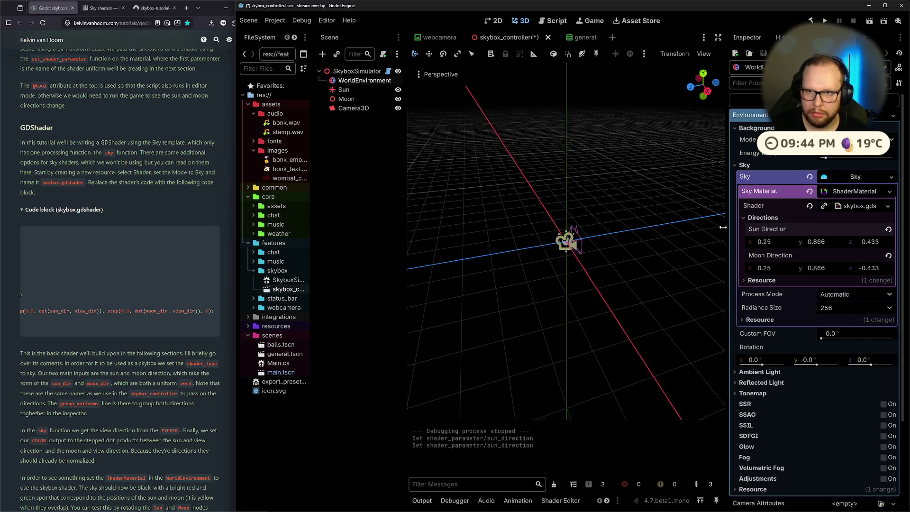
{"action": "scroll", "coordinate": [544, 229], "scroll_direction": "up", "scroll_amount": 3}
{"action": "mouse_move", "coordinate": [537, 223]}
{"action": "left_mouse_down"}
{"action": "mouse_move", "coordinate": [612, 246]}
{"action": "mouse_move", "coordinate": [533, 235]}
{"action": "mouse_move", "coordinate": [598, 234]}
{"action": "mouse_move", "coordinate": [546, 218]}
{"action": "left_mouse_up"}
Step: Move the Sun along its X and Y axes with the translate gizmo
{"action": "left_click", "coordinate": [343, 90]}
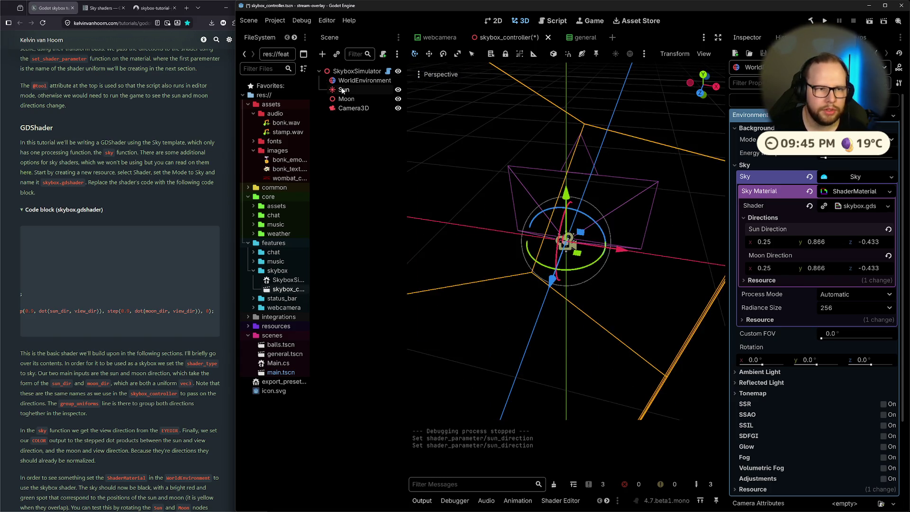
{"action": "scroll", "coordinate": [582, 184], "scroll_direction": "up", "scroll_amount": 3}
{"action": "scroll", "coordinate": [583, 184], "scroll_direction": "down", "scroll_amount": 4}
{"action": "left_click_drag", "start_coordinate": [627, 251], "coordinate": [717, 255]}
{"action": "left_click_drag", "start_coordinate": [671, 200], "coordinate": [668, 108]}
{"action": "scroll", "coordinate": [658, 175], "scroll_direction": "down", "scroll_amount": 5}
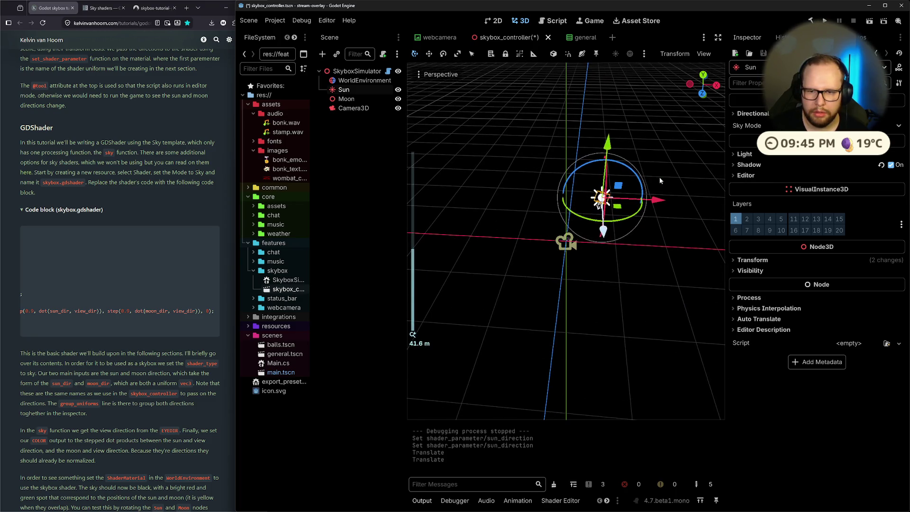
{"action": "left_click_drag", "start_coordinate": [657, 199], "coordinate": [736, 202]}
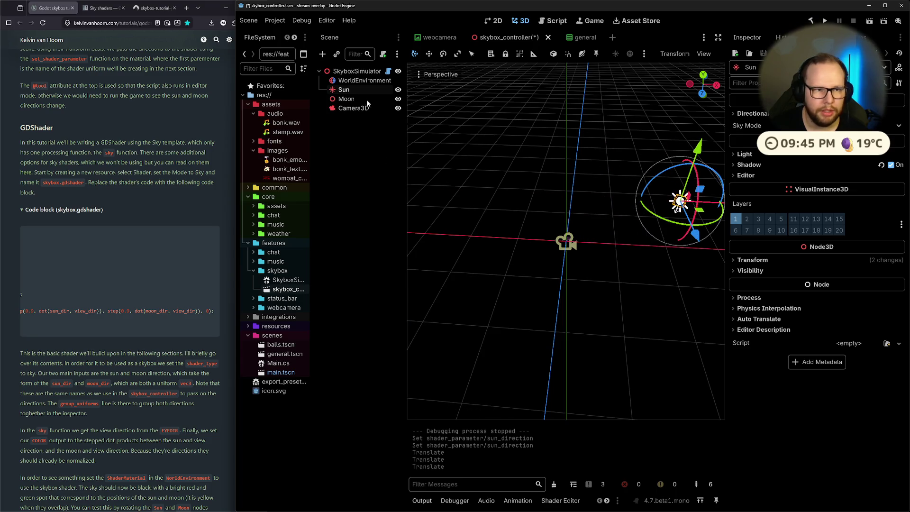
Step: Move the Moon along its Z axis and view the yellow sun disc
{"action": "left_click", "coordinate": [350, 99]}
{"action": "mouse_move", "coordinate": [545, 265]}
{"action": "left_mouse_down"}
{"action": "mouse_move", "coordinate": [455, 280]}
{"action": "mouse_move", "coordinate": [417, 273]}
{"action": "mouse_move", "coordinate": [457, 205]}
{"action": "mouse_move", "coordinate": [536, 221]}
{"action": "left_mouse_up"}
{"action": "left_click", "coordinate": [548, 283]}
{"action": "mouse_move", "coordinate": [547, 281]}
{"action": "left_mouse_down"}
{"action": "mouse_move", "coordinate": [605, 142]}
{"action": "mouse_move", "coordinate": [601, 121]}
{"action": "mouse_move", "coordinate": [571, 129]}
{"action": "mouse_move", "coordinate": [719, 164]}
{"action": "mouse_move", "coordinate": [584, 210]}
{"action": "mouse_move", "coordinate": [597, 160]}
{"action": "mouse_move", "coordinate": [584, 125]}
{"action": "mouse_move", "coordinate": [496, 103]}
{"action": "mouse_move", "coordinate": [594, 137]}
{"action": "mouse_move", "coordinate": [546, 159]}
{"action": "mouse_move", "coordinate": [583, 198]}
{"action": "mouse_move", "coordinate": [575, 218]}
{"action": "mouse_move", "coordinate": [687, 218]}
{"action": "mouse_move", "coordinate": [489, 227]}
{"action": "mouse_move", "coordinate": [508, 229]}
{"action": "mouse_move", "coordinate": [559, 204]}
{"action": "mouse_move", "coordinate": [593, 256]}
{"action": "mouse_move", "coordinate": [592, 228]}
{"action": "mouse_move", "coordinate": [567, 214]}
{"action": "mouse_move", "coordinate": [574, 228]}
{"action": "mouse_move", "coordinate": [546, 275]}
{"action": "mouse_move", "coordinate": [445, 266]}
{"action": "mouse_move", "coordinate": [592, 348]}
{"action": "mouse_move", "coordinate": [646, 331]}
{"action": "mouse_move", "coordinate": [416, 243]}
{"action": "mouse_move", "coordinate": [503, 311]}
{"action": "left_mouse_up"}
{"action": "scroll", "coordinate": [496, 103], "scroll_direction": "down", "scroll_amount": 5}
Step: Undo the translate moves, consult the tutorial, and bring back the sky shader code
{"action": "left_click", "coordinate": [346, 99]}
{"action": "key", "text": "ctrl+z"}
{"action": "key", "text": "ctrl+z"}
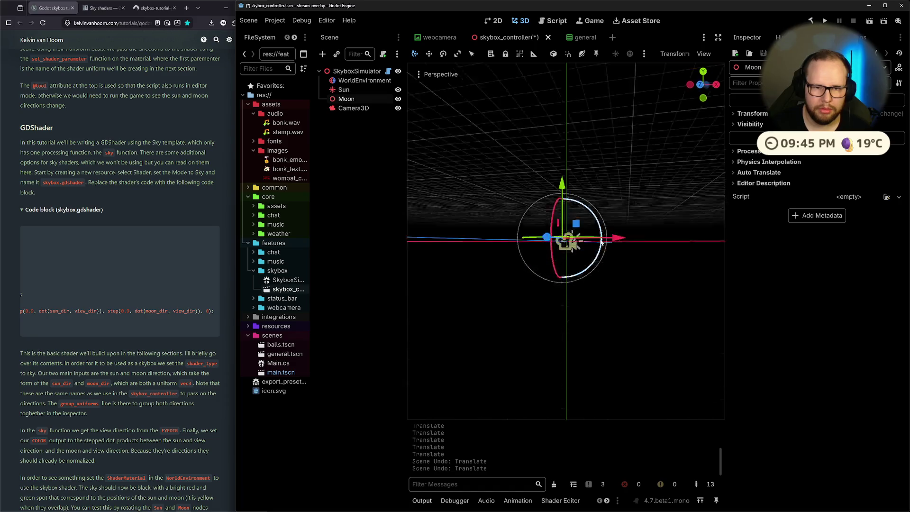
{"action": "left_click", "coordinate": [118, 275]}
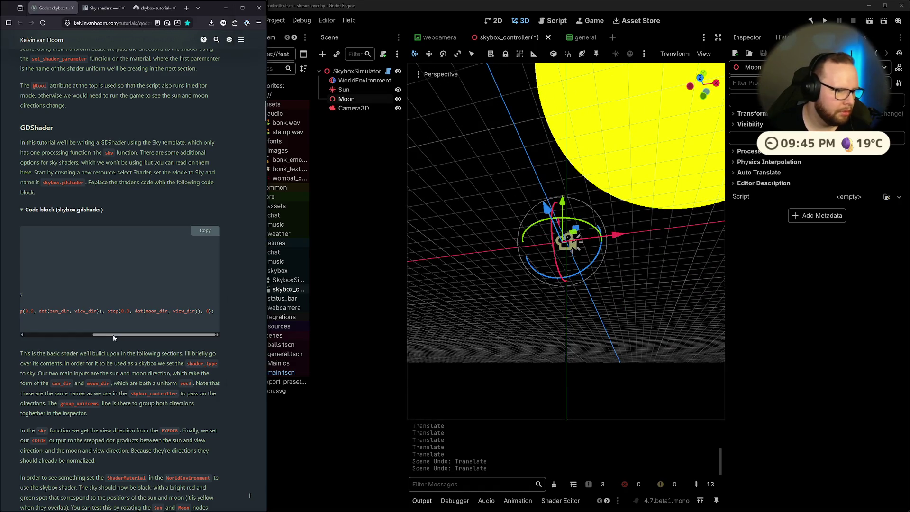
{"action": "left_click_drag", "start_coordinate": [100, 335], "coordinate": [180, 339]}
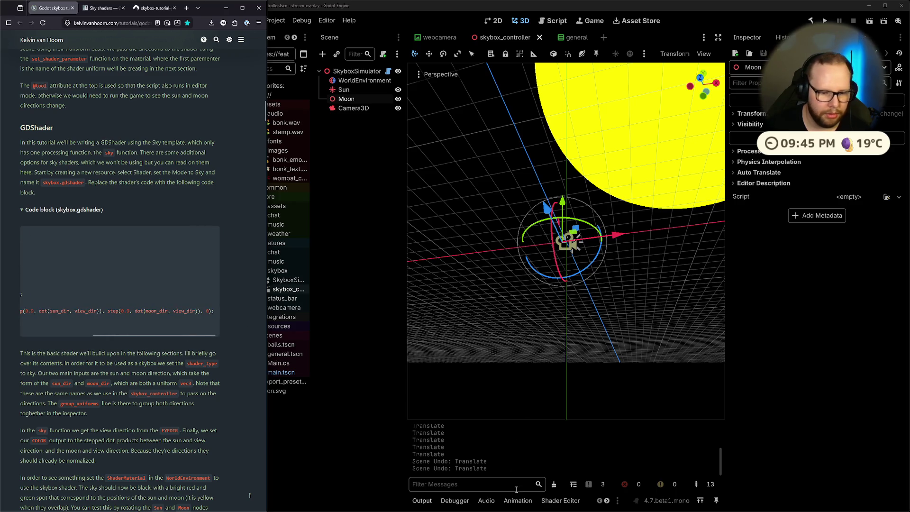
{"action": "left_click", "coordinate": [562, 501]}
{"action": "scroll", "coordinate": [543, 397], "scroll_direction": "down", "scroll_amount": 1}
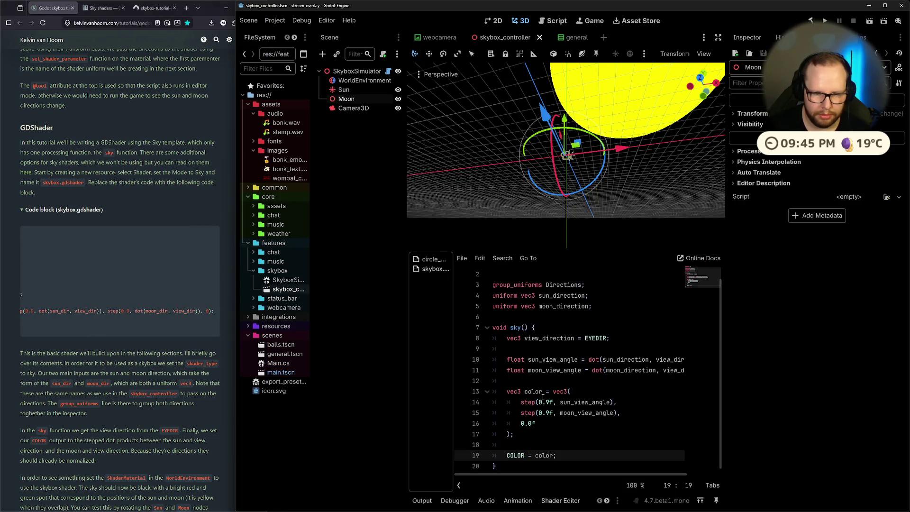
Step: Move the Moon along its X axis in the viewport
{"action": "left_click", "coordinate": [652, 405]}
{"action": "mouse_move", "coordinate": [583, 473]}
{"action": "left_mouse_down"}
{"action": "mouse_move", "coordinate": [643, 475]}
{"action": "mouse_move", "coordinate": [587, 478]}
{"action": "left_mouse_up"}
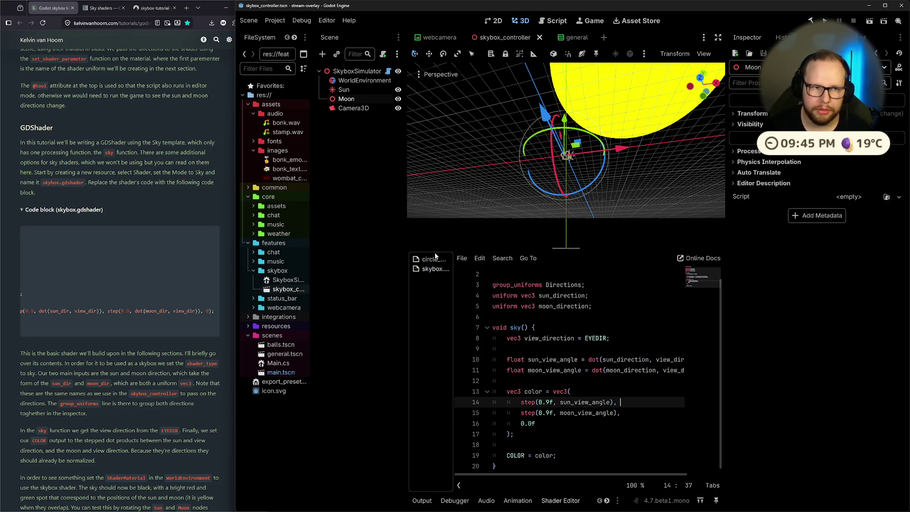
{"action": "left_click_drag", "start_coordinate": [620, 149], "coordinate": [588, 152]}
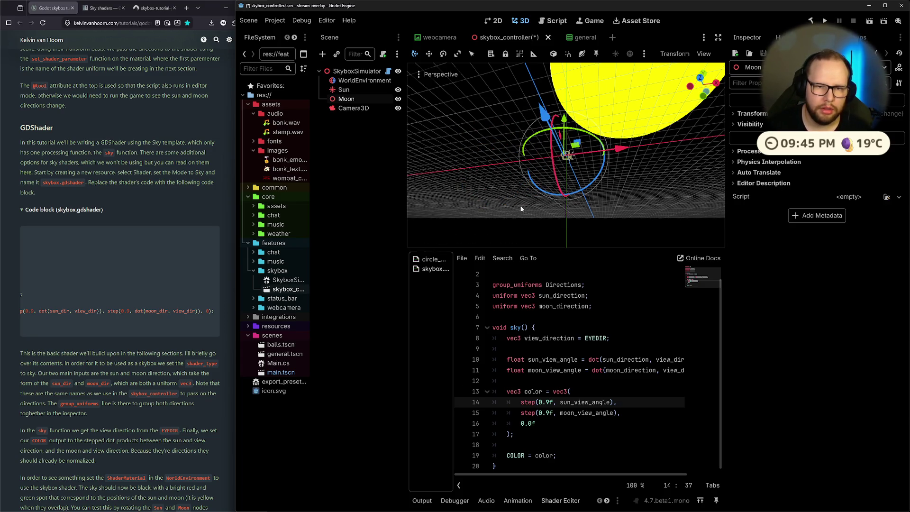
{"action": "left_click", "coordinate": [352, 127]}
Step: Compare the Sun's rotation (-60, 150, 0) and the Moon's Transform with the sky direction values
{"action": "left_click", "coordinate": [344, 90]}
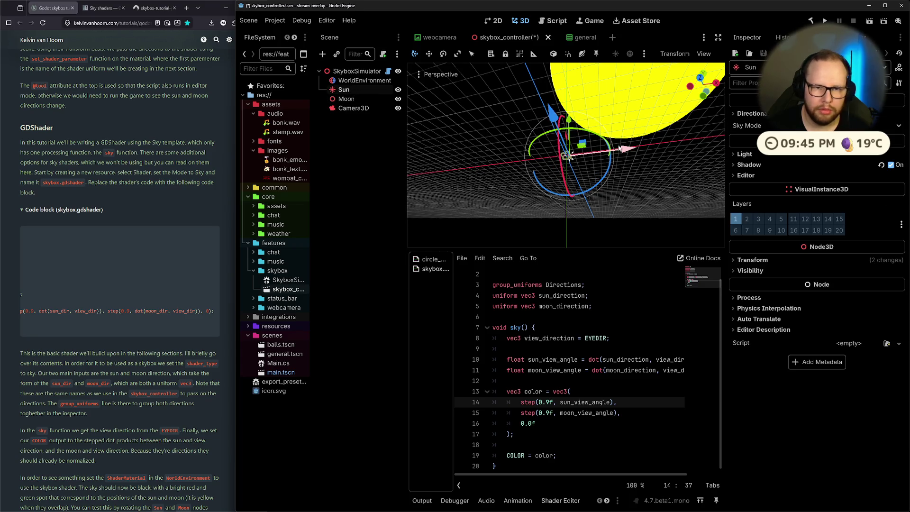
{"action": "left_click", "coordinate": [753, 260]}
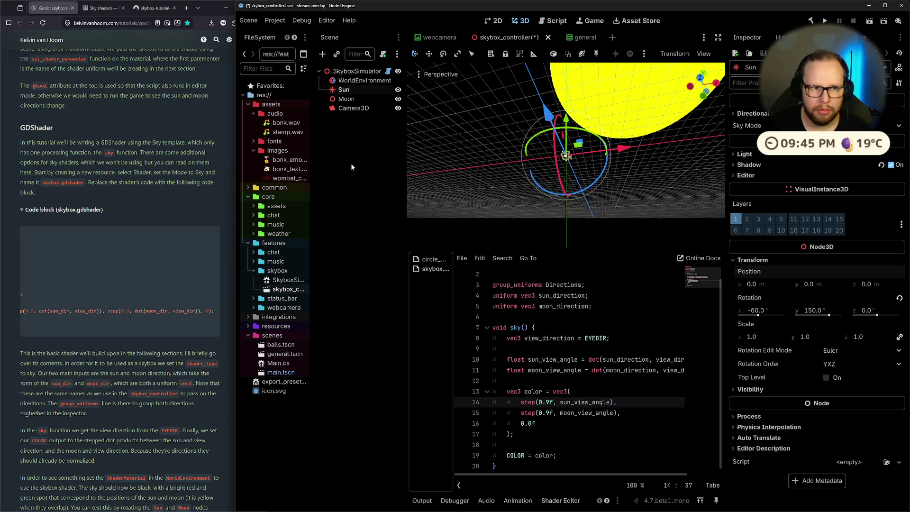
{"action": "left_click", "coordinate": [347, 98]}
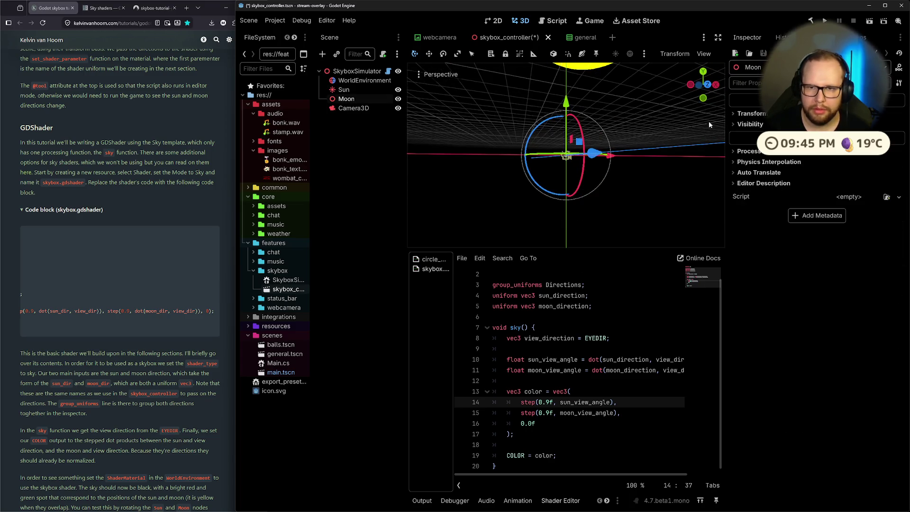
{"action": "left_click", "coordinate": [752, 114]}
{"action": "left_click", "coordinate": [364, 80]}
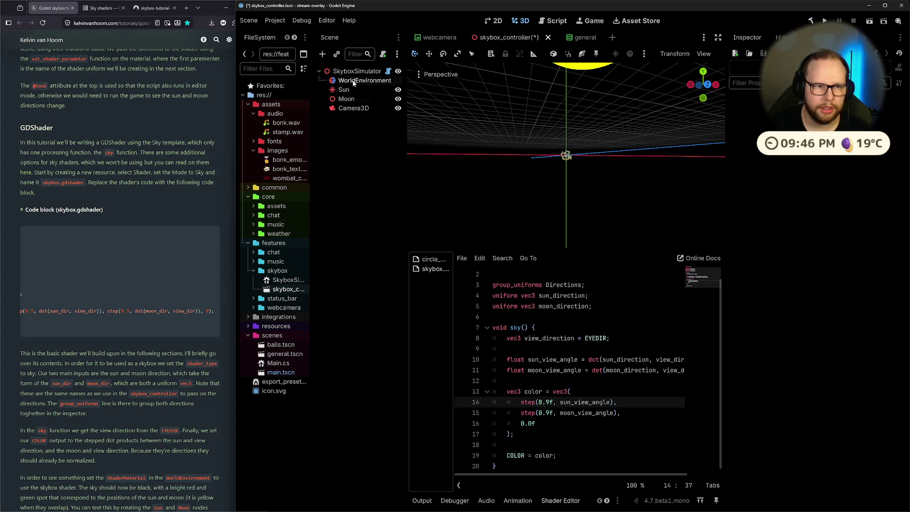
{"action": "mouse_move", "coordinate": [631, 199]}
{"action": "left_mouse_down"}
{"action": "mouse_move", "coordinate": [613, 221]}
{"action": "mouse_move", "coordinate": [595, 190]}
{"action": "mouse_move", "coordinate": [591, 93]}
{"action": "left_mouse_up"}
{"action": "scroll", "coordinate": [605, 110], "scroll_direction": "down", "scroll_amount": 5}
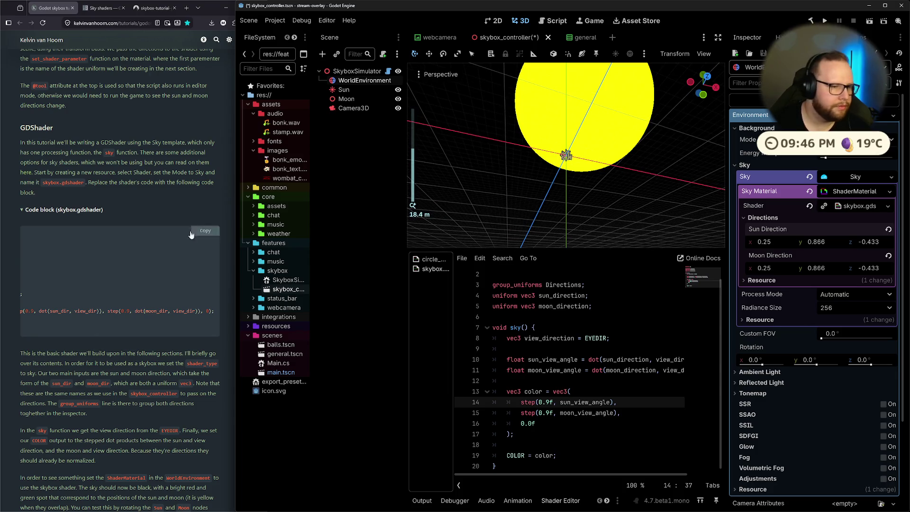
{"action": "scroll", "coordinate": [166, 234], "scroll_direction": "down", "scroll_amount": 2}
Step: Read the tutorial page, select SkyboxSimulator, and switch to Visual Studio
{"action": "left_click", "coordinate": [88, 225]}
{"action": "mouse_move", "coordinate": [88, 226]}
{"action": "left_mouse_down"}
{"action": "mouse_move", "coordinate": [54, 226]}
{"action": "mouse_move", "coordinate": [47, 249]}
{"action": "mouse_move", "coordinate": [90, 252]}
{"action": "left_mouse_up"}
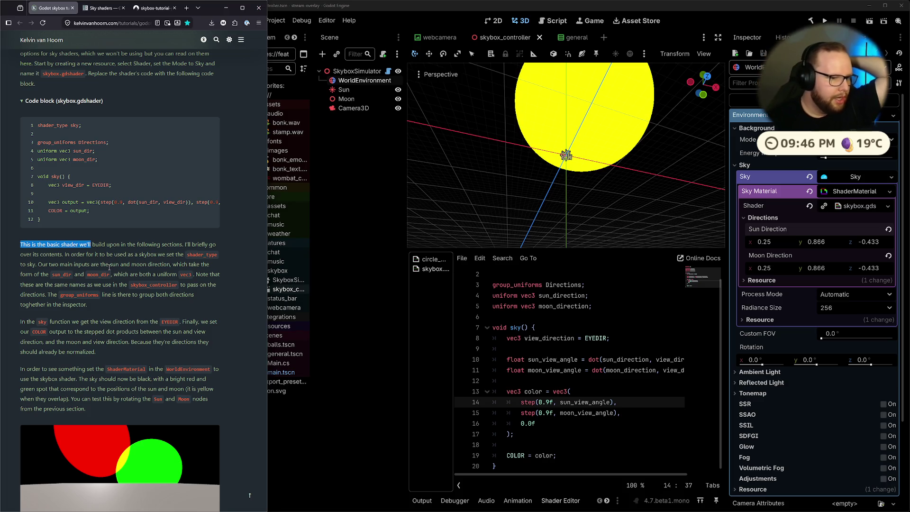
{"action": "scroll", "coordinate": [106, 270], "scroll_direction": "down", "scroll_amount": 4}
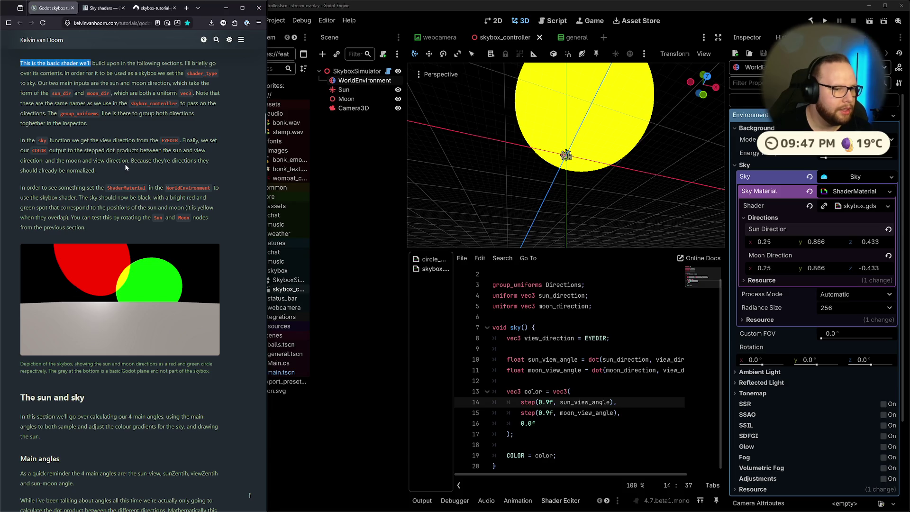
{"action": "left_click", "coordinate": [9, 176]}
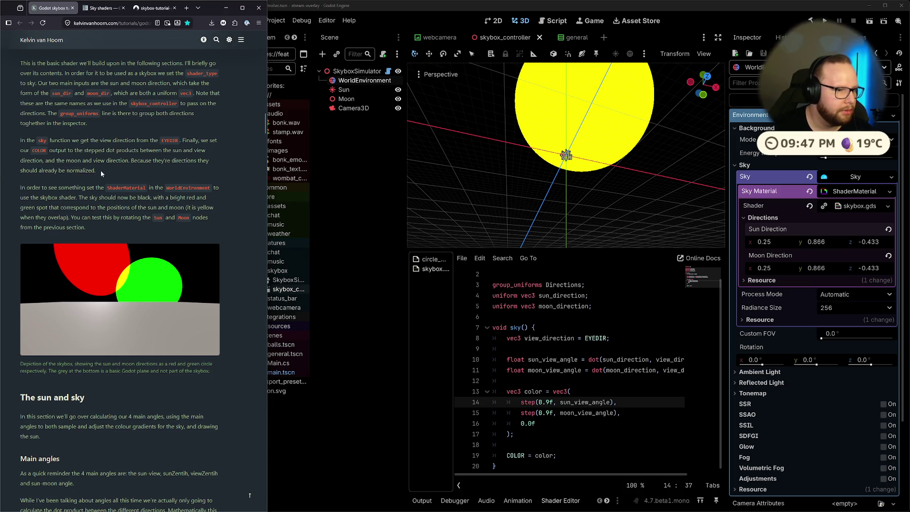
{"action": "left_click", "coordinate": [363, 72]}
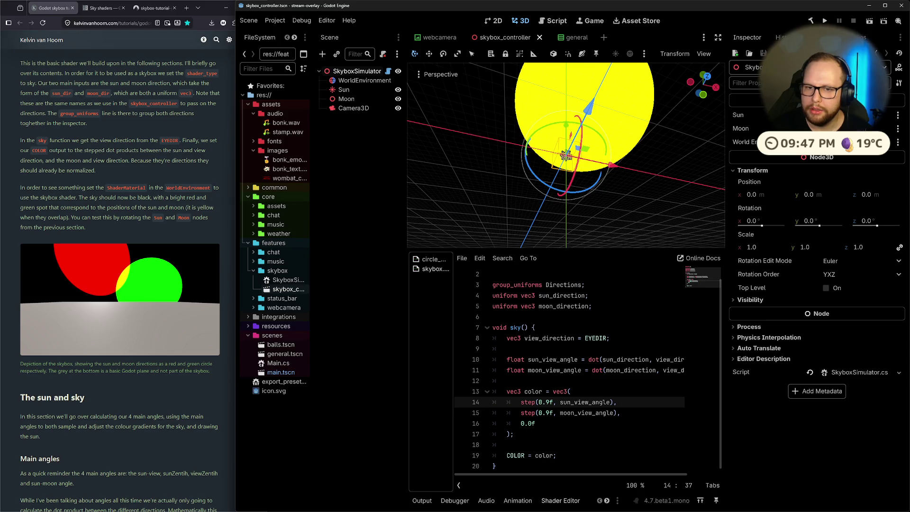
{"action": "left_click_drag", "start_coordinate": [487, 135], "coordinate": [633, 230]}
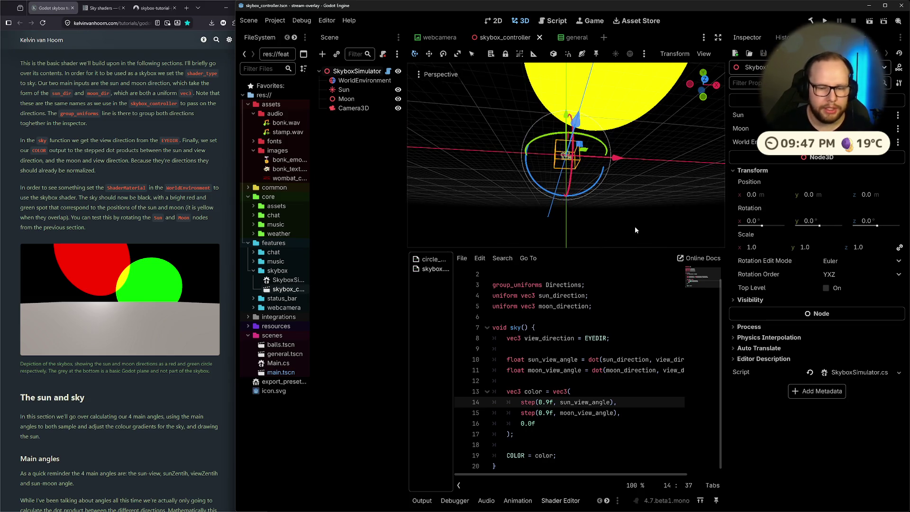
{"action": "key", "text": "ctrl+super+Right"}
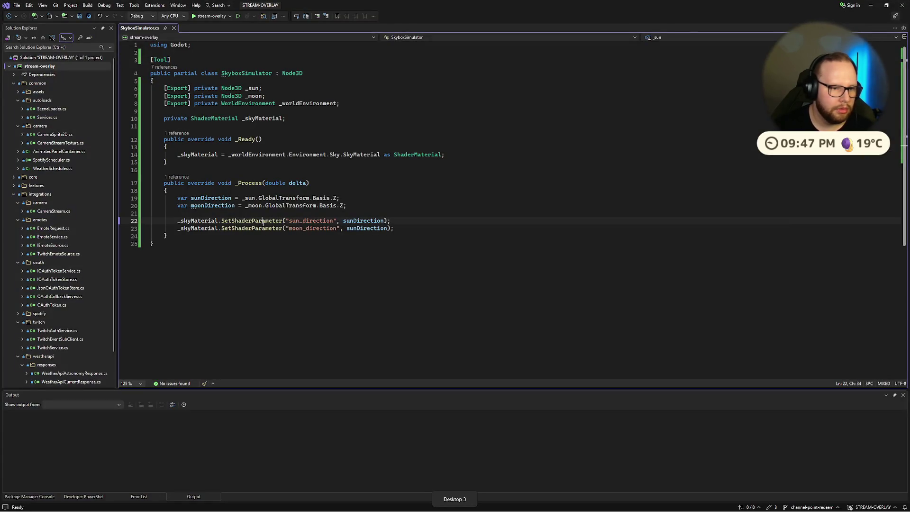
Step: On line 23 of SkyboxSimulator.cs, pass moonDirection instead of sunDirection to moon_direction
{"action": "left_click", "coordinate": [255, 95]}
{"action": "key", "text": "ctrl+shift+Down"}
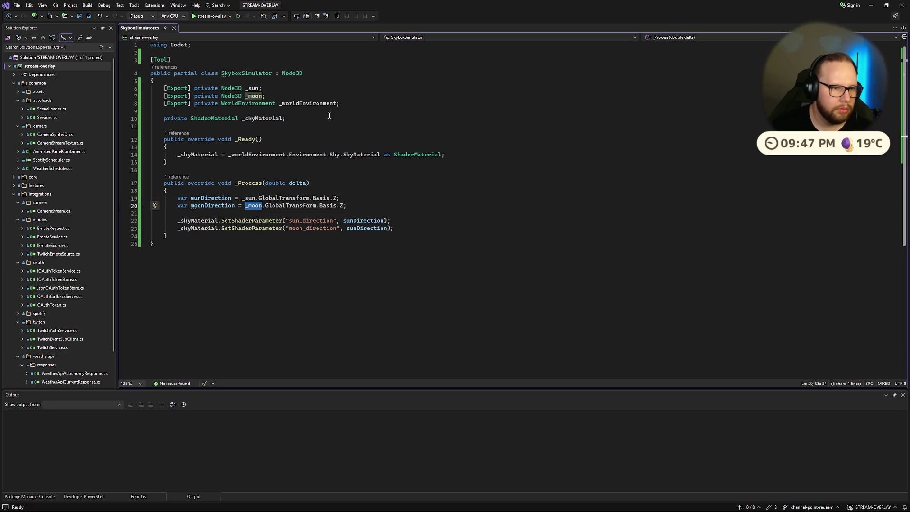
{"action": "double_click", "coordinate": [212, 206]}
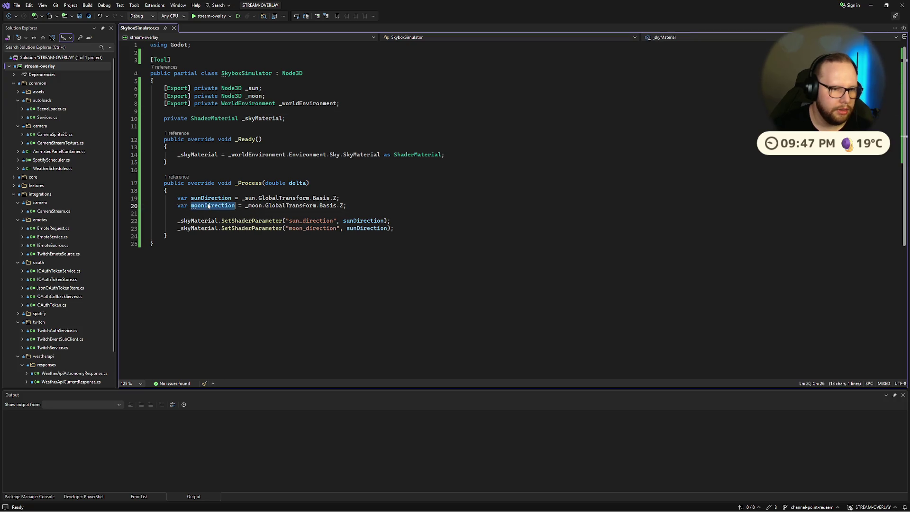
{"action": "double_click", "coordinate": [303, 228]}
{"action": "left_click", "coordinate": [440, 192]}
{"action": "key", "text": "ctrl+s"}
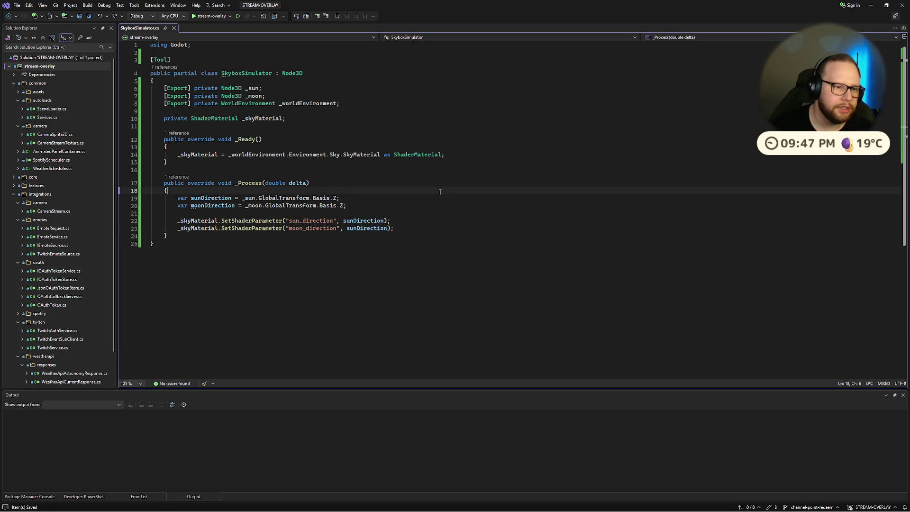
{"action": "double_click", "coordinate": [370, 228]}
{"action": "type", "text": "moonDirection"}
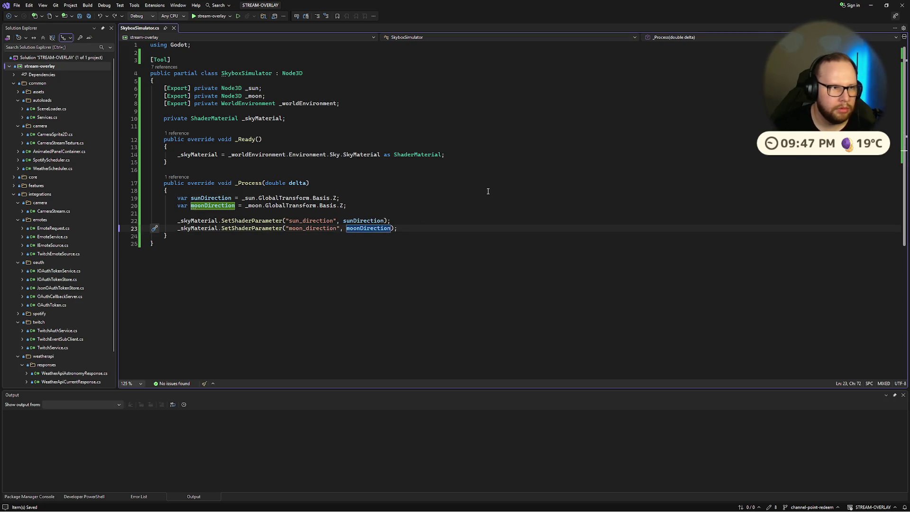
{"action": "key", "text": "ctrl+super+Right"}
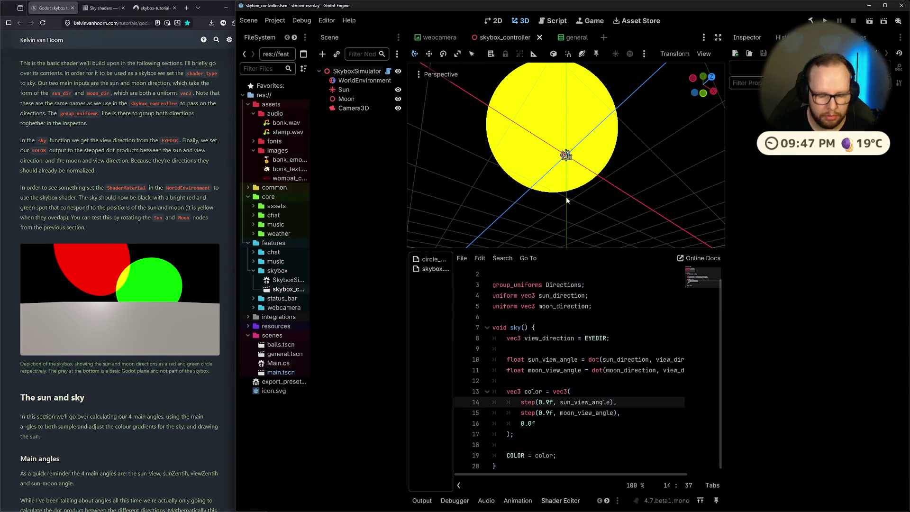
Step: Run the reload command from the command palette and rotate the Moon
{"action": "key", "text": "ctrl+shift+p"}
{"action": "type", "text": "reload"}
{"action": "key", "text": "Return"}
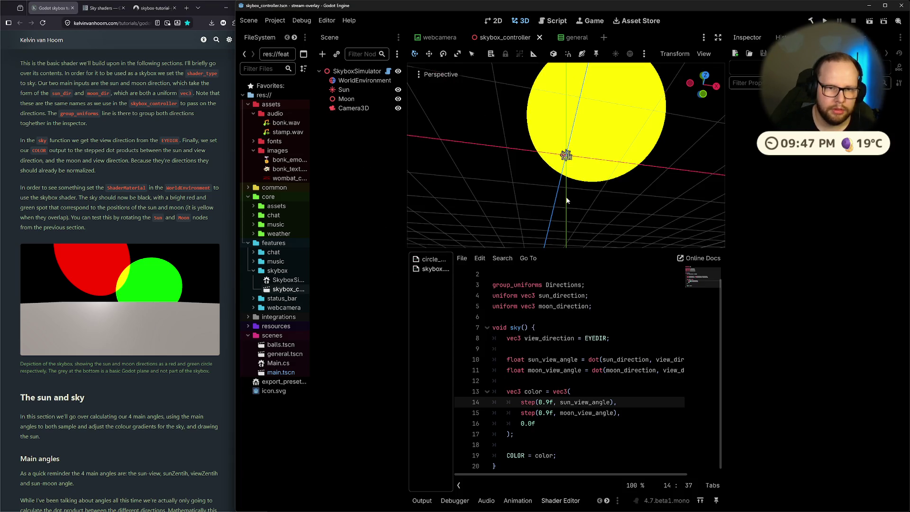
{"action": "left_click", "coordinate": [346, 98]}
{"action": "mouse_move", "coordinate": [569, 123]}
{"action": "left_mouse_down"}
{"action": "mouse_move", "coordinate": [531, 132]}
{"action": "mouse_move", "coordinate": [549, 118]}
{"action": "mouse_move", "coordinate": [492, 149]}
{"action": "mouse_move", "coordinate": [502, 191]}
{"action": "mouse_move", "coordinate": [531, 162]}
{"action": "left_mouse_up"}
Step: Save the scene and build the .NET project with WorldEnvironment selected
{"action": "key", "text": "ctrl+s"}
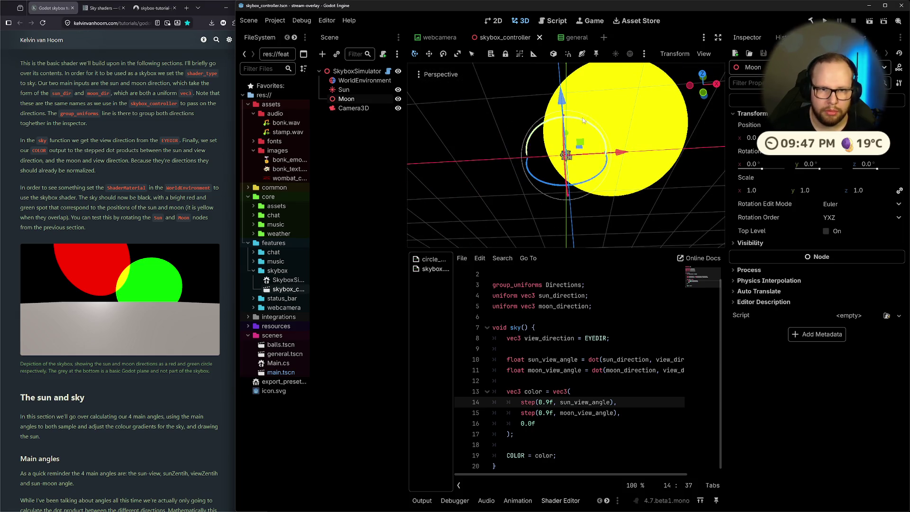
{"action": "left_click", "coordinate": [364, 80]}
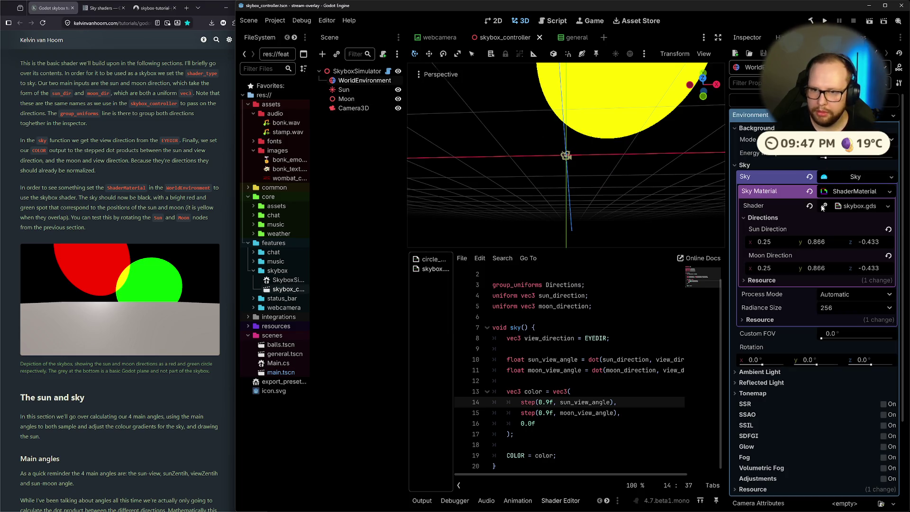
{"action": "key", "text": "F5"}
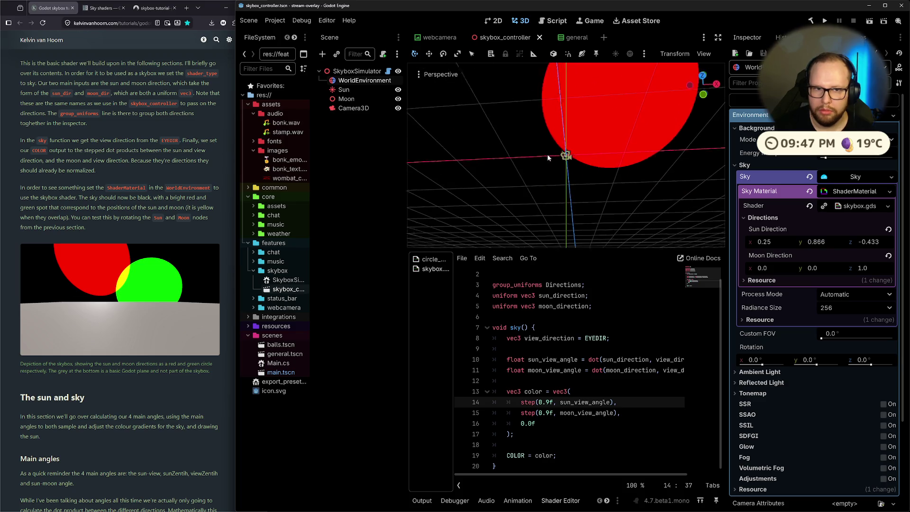
Step: Test-move and rotate the Moon against the red sun disc, undoing each change
{"action": "left_click", "coordinate": [346, 98]}
{"action": "left_click_drag", "start_coordinate": [620, 154], "coordinate": [493, 164]}
{"action": "key", "text": "ctrl+z"}
{"action": "key", "text": "ctrl+z"}
{"action": "left_click_drag", "start_coordinate": [583, 131], "coordinate": [617, 206]}
{"action": "left_click_drag", "start_coordinate": [575, 137], "coordinate": [556, 142]}
{"action": "mouse_move", "coordinate": [612, 185]}
{"action": "left_mouse_down"}
{"action": "mouse_move", "coordinate": [633, 164]}
{"action": "mouse_move", "coordinate": [640, 132]}
{"action": "mouse_move", "coordinate": [605, 175]}
{"action": "mouse_move", "coordinate": [597, 147]}
{"action": "mouse_move", "coordinate": [705, 149]}
{"action": "left_mouse_up"}
{"action": "key", "text": "ctrl+z"}
{"action": "left_click", "coordinate": [344, 90]}
{"action": "left_click", "coordinate": [354, 99]}
{"action": "mouse_move", "coordinate": [648, 152]}
{"action": "left_mouse_down"}
{"action": "mouse_move", "coordinate": [661, 103]}
{"action": "mouse_move", "coordinate": [585, 167]}
{"action": "left_mouse_up"}
{"action": "key", "text": "ctrl+z"}
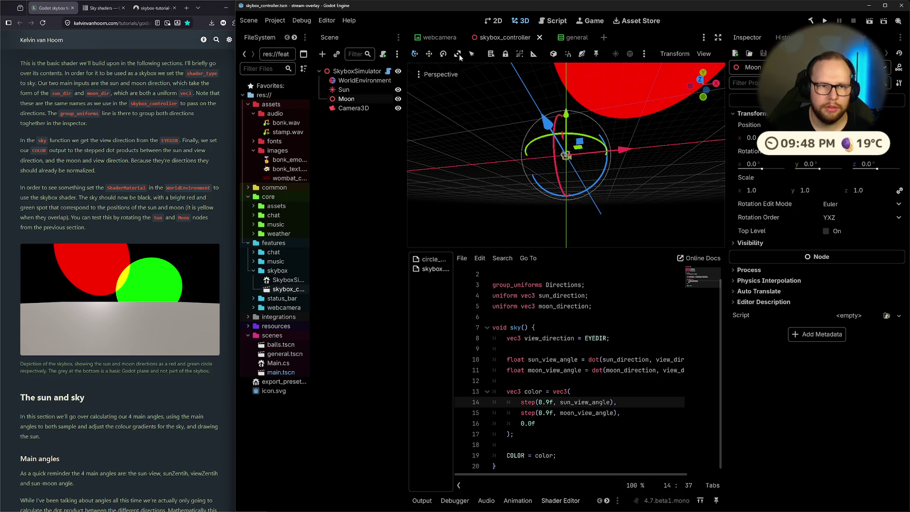
Step: Switch transforms to local space and give the Moon a first rotation
{"action": "left_click", "coordinate": [552, 56]}
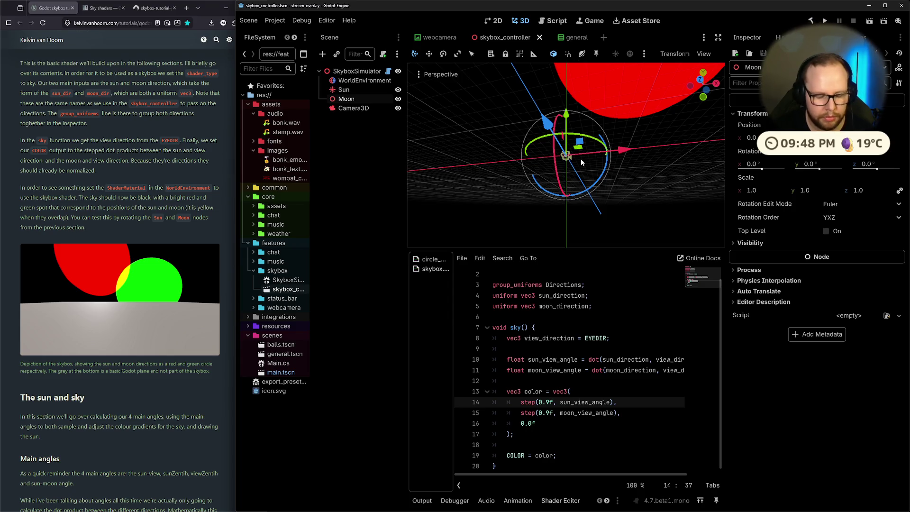
{"action": "key", "text": "r"}
{"action": "key", "text": "x"}
{"action": "left_click", "coordinate": [579, 160]}
{"action": "key", "text": "g"}
{"action": "key", "text": "Escape"}
{"action": "key", "text": "r"}
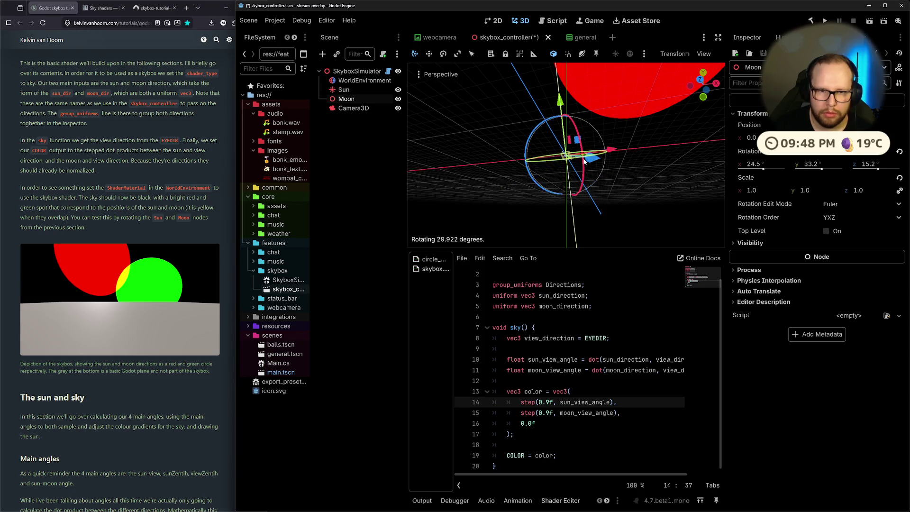
{"action": "key", "text": "Return"}
Step: Try rotating the Sun, then undo the change and leave the Sun as it was
{"action": "left_click", "coordinate": [375, 90]}
{"action": "key", "text": "r"}
{"action": "key", "text": "Return"}
{"action": "mouse_move", "coordinate": [569, 176]}
{"action": "left_mouse_down"}
{"action": "mouse_move", "coordinate": [707, 105]}
{"action": "mouse_move", "coordinate": [718, 155]}
{"action": "mouse_move", "coordinate": [659, 150]}
{"action": "mouse_move", "coordinate": [639, 124]}
{"action": "mouse_move", "coordinate": [595, 136]}
{"action": "left_mouse_up"}
{"action": "key", "text": "ctrl+z"}
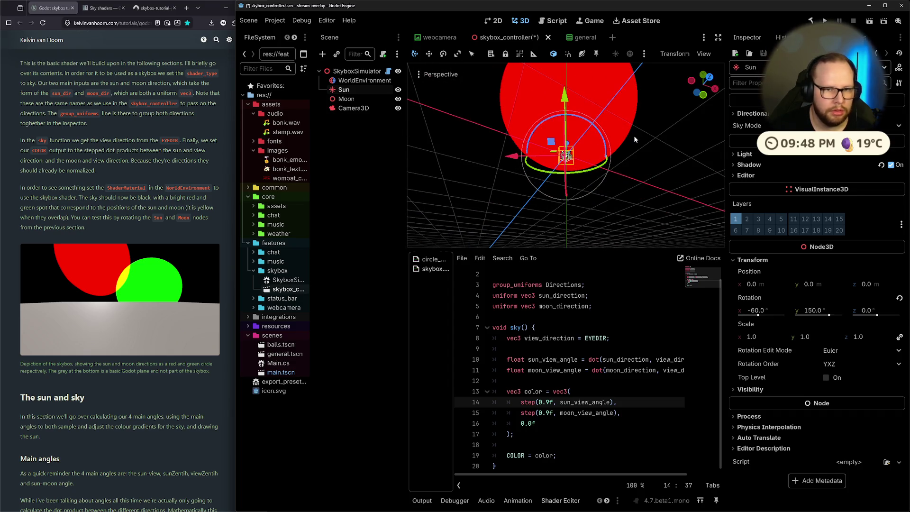
{"action": "mouse_move", "coordinate": [675, 145]}
{"action": "left_mouse_down"}
{"action": "mouse_move", "coordinate": [459, 203]}
{"action": "mouse_move", "coordinate": [588, 181]}
{"action": "mouse_move", "coordinate": [649, 157]}
{"action": "mouse_move", "coordinate": [632, 161]}
{"action": "mouse_move", "coordinate": [631, 123]}
{"action": "mouse_move", "coordinate": [613, 169]}
{"action": "mouse_move", "coordinate": [421, 158]}
{"action": "left_mouse_up"}
{"action": "left_click", "coordinate": [652, 150]}
{"action": "left_click", "coordinate": [344, 90]}
Step: Rotate the Moon until its green disc overlaps the red sun in yellow, then save
{"action": "left_click", "coordinate": [346, 99]}
{"action": "mouse_move", "coordinate": [460, 122]}
{"action": "left_mouse_down"}
{"action": "mouse_move", "coordinate": [645, 194]}
{"action": "mouse_move", "coordinate": [622, 193]}
{"action": "mouse_move", "coordinate": [586, 161]}
{"action": "mouse_move", "coordinate": [579, 137]}
{"action": "mouse_move", "coordinate": [603, 117]}
{"action": "mouse_move", "coordinate": [588, 157]}
{"action": "mouse_move", "coordinate": [512, 135]}
{"action": "mouse_move", "coordinate": [565, 155]}
{"action": "left_mouse_up"}
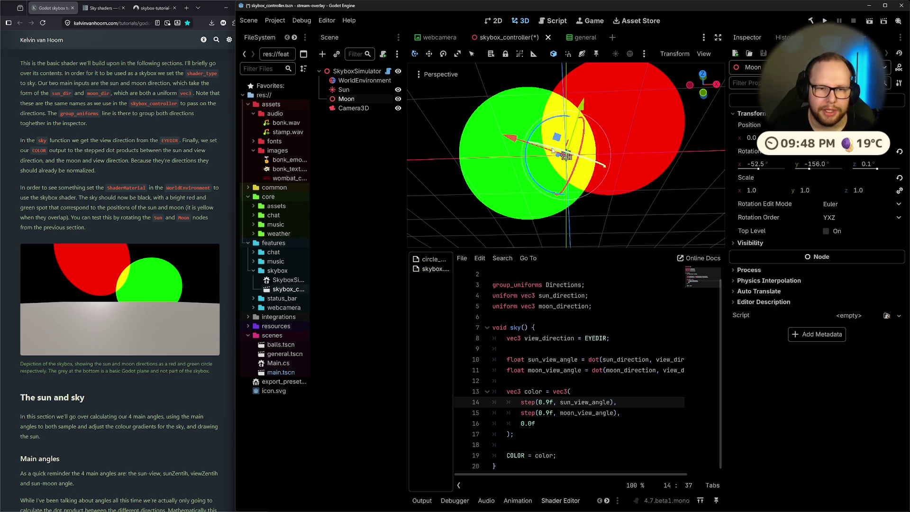
{"action": "left_click_drag", "start_coordinate": [603, 165], "coordinate": [608, 168]}
{"action": "mouse_move", "coordinate": [594, 128]}
{"action": "left_mouse_down"}
{"action": "mouse_move", "coordinate": [624, 196]}
{"action": "mouse_move", "coordinate": [594, 145]}
{"action": "mouse_move", "coordinate": [578, 153]}
{"action": "mouse_move", "coordinate": [660, 172]}
{"action": "mouse_move", "coordinate": [595, 170]}
{"action": "mouse_move", "coordinate": [670, 137]}
{"action": "left_mouse_up"}
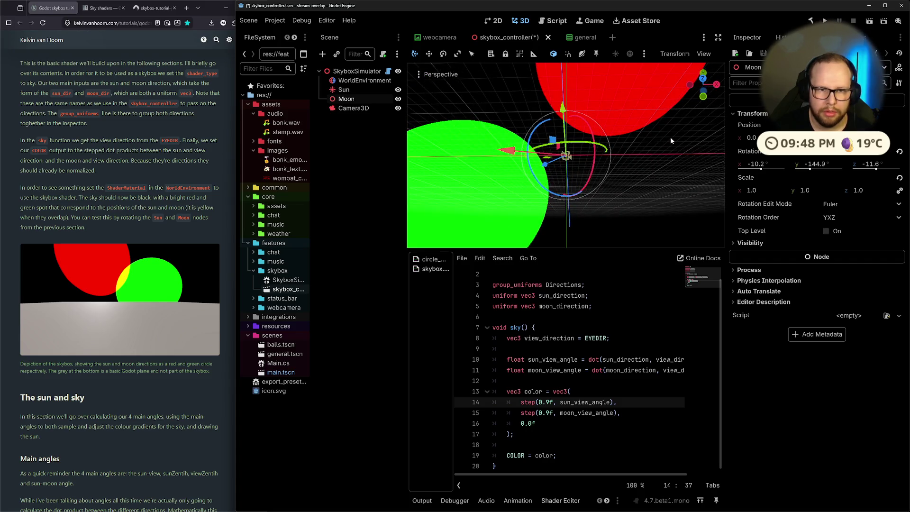
{"action": "key", "text": "ctrl+z"}
{"action": "key", "text": "ctrl+z"}
{"action": "mouse_move", "coordinate": [588, 142]}
{"action": "left_mouse_down"}
{"action": "mouse_move", "coordinate": [579, 168]}
{"action": "mouse_move", "coordinate": [627, 96]}
{"action": "left_mouse_up"}
{"action": "key", "text": "ctrl+z"}
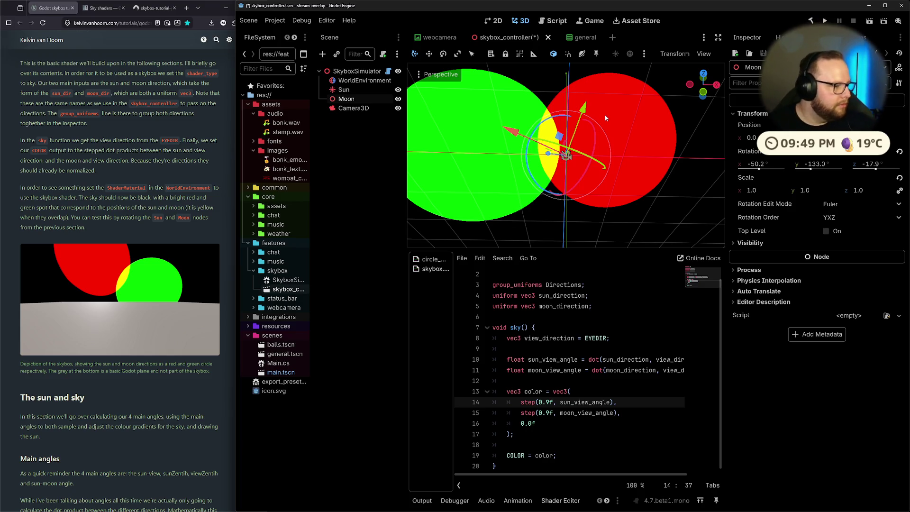
{"action": "key", "text": "ctrl+s"}
Step: Read the tutorial's ShaderMaterial and sky function paragraphs, highlighting passages
{"action": "left_click_drag", "start_coordinate": [20, 187], "coordinate": [218, 186]}
{"action": "mouse_move", "coordinate": [24, 141]}
{"action": "left_mouse_down"}
{"action": "mouse_move", "coordinate": [177, 151]}
{"action": "mouse_move", "coordinate": [164, 161]}
{"action": "left_mouse_up"}
{"action": "left_click", "coordinate": [161, 163]}
{"action": "left_click_drag", "start_coordinate": [15, 189], "coordinate": [74, 188]}
{"action": "left_click", "coordinate": [80, 167]}
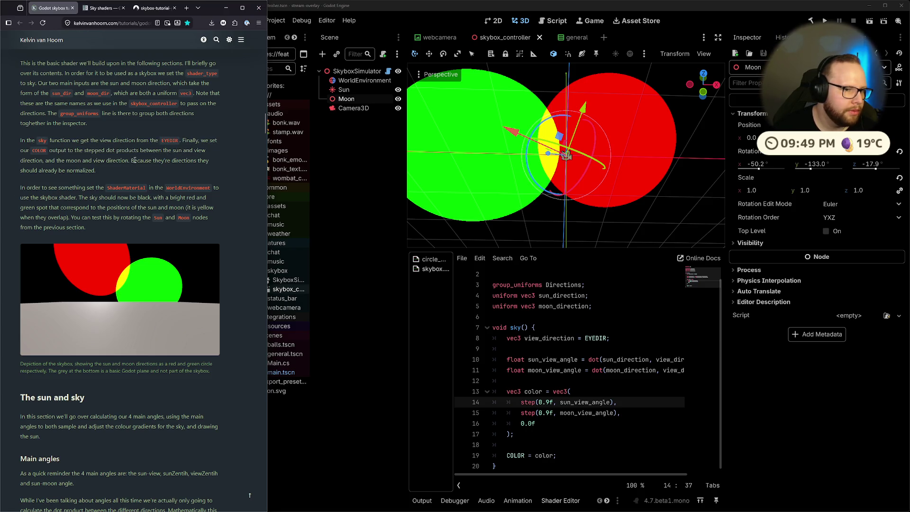
Step: Read the sky function paragraph's dot products sentence in the tutorial
{"action": "mouse_move", "coordinate": [186, 140]}
{"action": "left_mouse_down"}
{"action": "mouse_move", "coordinate": [204, 140]}
{"action": "mouse_move", "coordinate": [105, 157]}
{"action": "left_mouse_up"}
{"action": "left_click", "coordinate": [171, 157]}
{"action": "left_click_drag", "start_coordinate": [170, 150], "coordinate": [49, 149]}
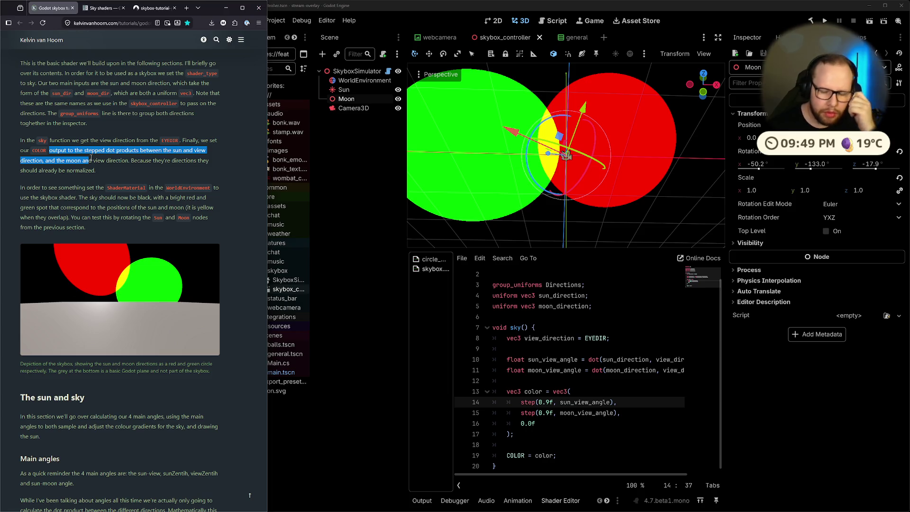
Step: Raise the Godot editor, then move to the Visual Studio desktop
{"action": "mouse_move", "coordinate": [563, 474]}
{"action": "left_mouse_down"}
{"action": "mouse_move", "coordinate": [580, 476]}
{"action": "mouse_move", "coordinate": [545, 463]}
{"action": "left_mouse_up"}
{"action": "scroll", "coordinate": [569, 453], "scroll_direction": "right", "scroll_amount": 3}
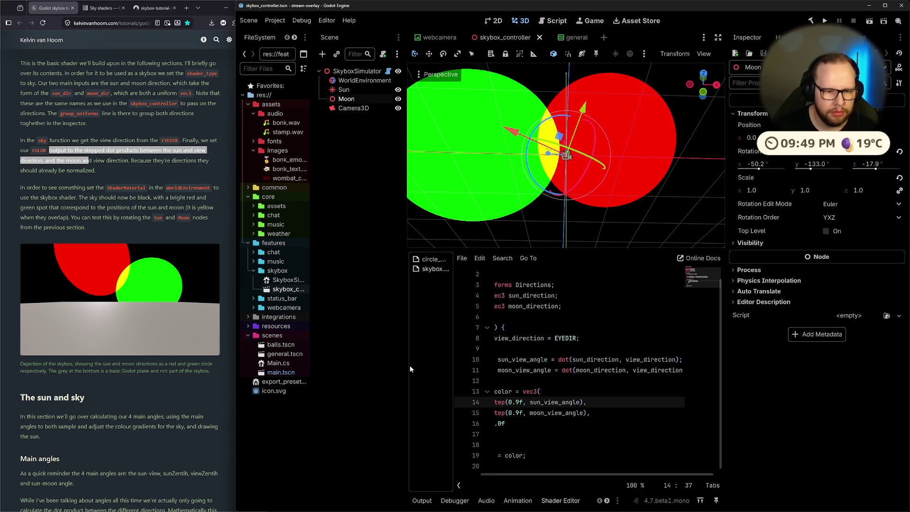
{"action": "key", "text": "ctrl+super+Right"}
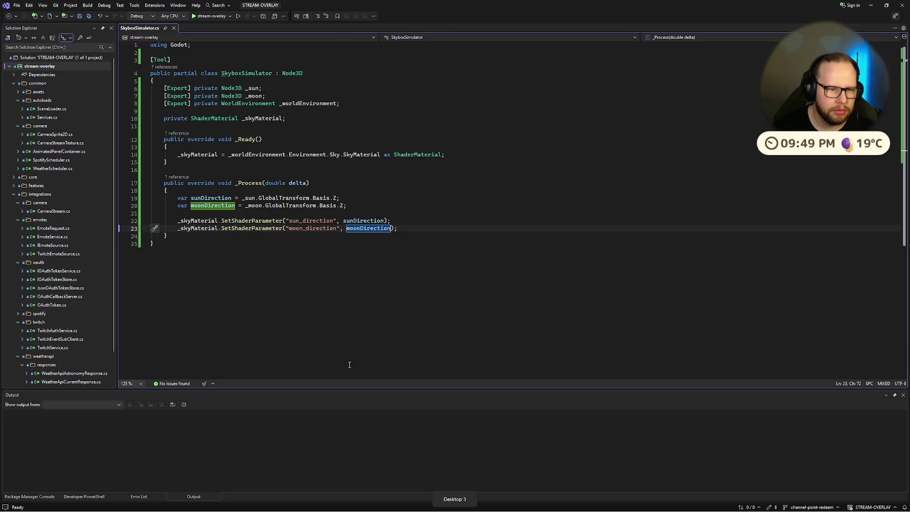
Step: Go to the docs desktop and scroll the Vector math page up to Dot product
{"action": "key", "text": "ctrl+super+Right"}
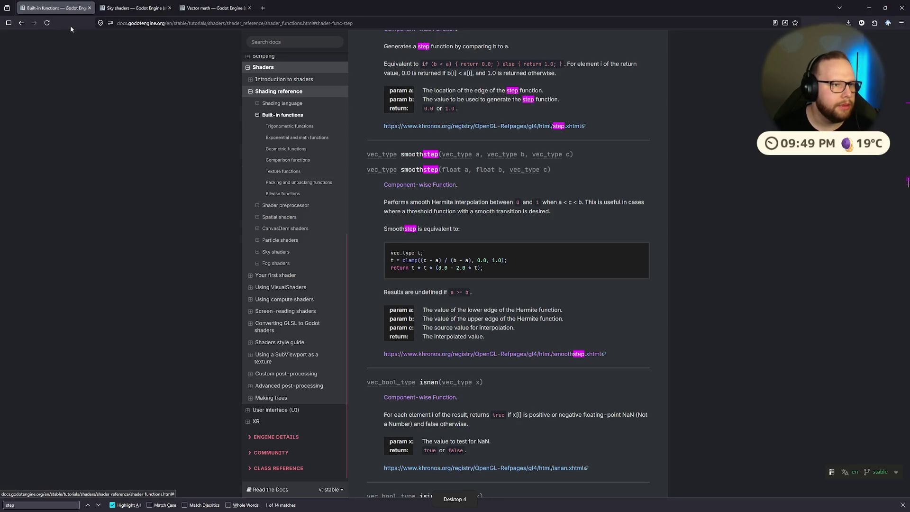
{"action": "left_click", "coordinate": [137, 8]}
{"action": "left_click", "coordinate": [217, 9]}
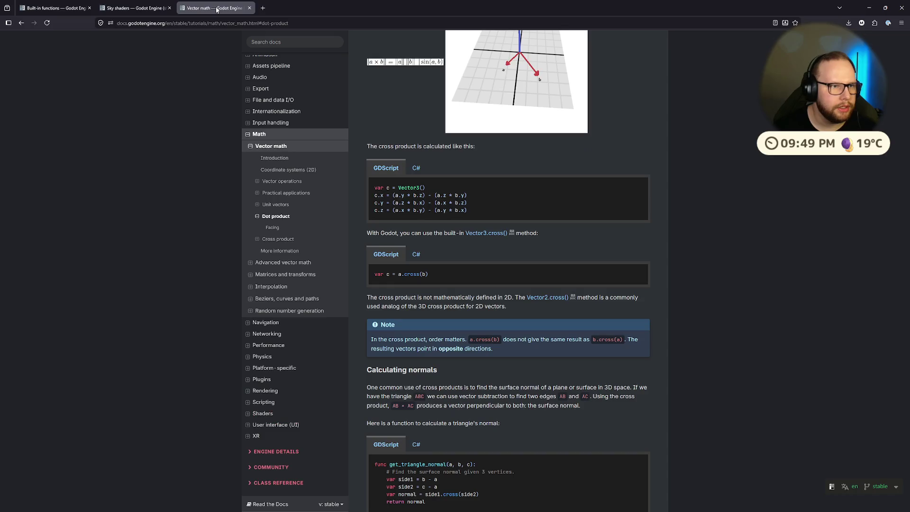
{"action": "scroll", "coordinate": [477, 178], "scroll_direction": "up", "scroll_amount": 10}
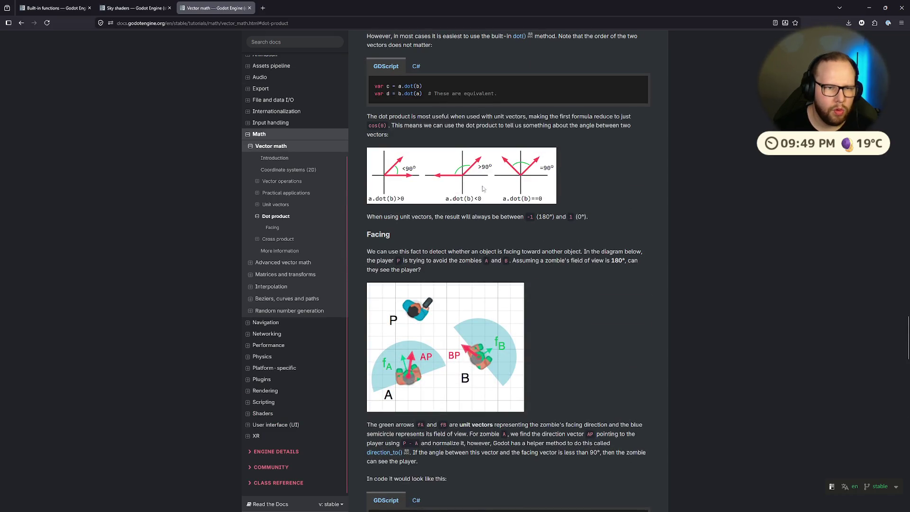
{"action": "scroll", "coordinate": [485, 196], "scroll_direction": "up", "scroll_amount": 2}
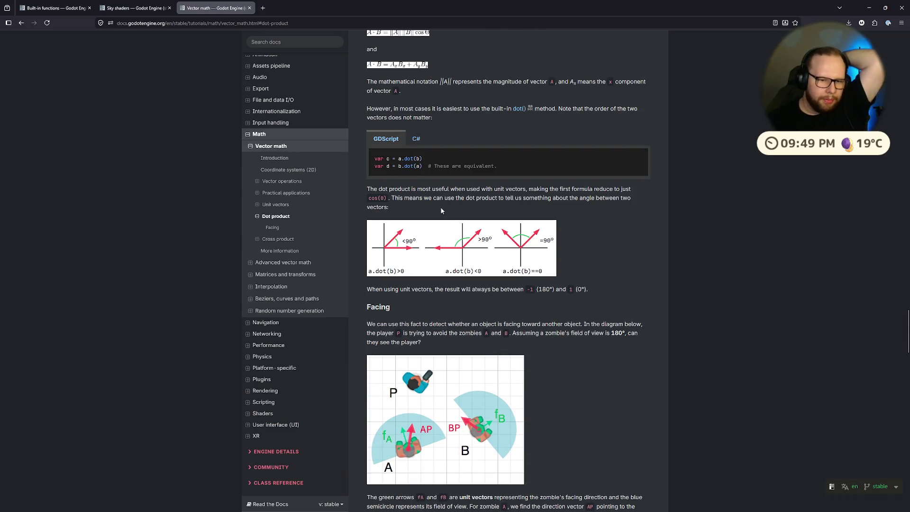
{"action": "scroll", "coordinate": [441, 210], "scroll_direction": "up", "scroll_amount": 5}
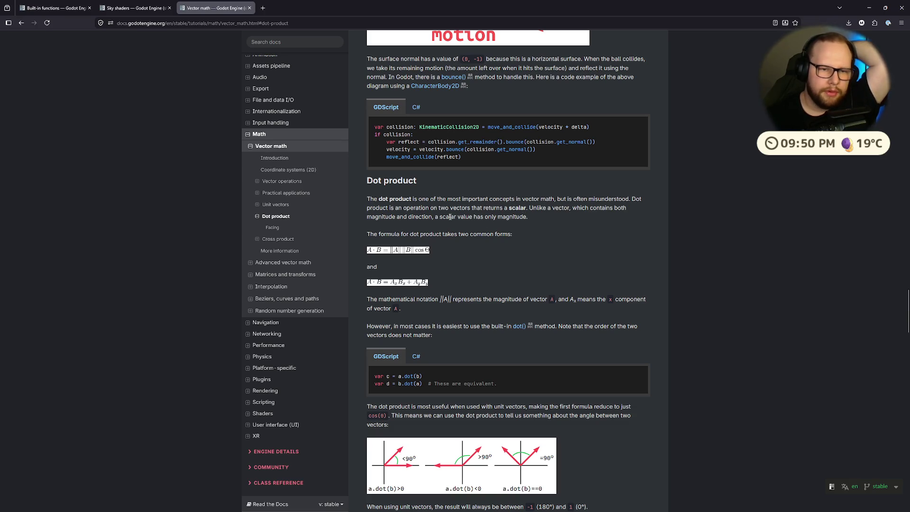
Step: Read the Dot product text on vectors versus scalars and its two formulas
{"action": "left_click_drag", "start_coordinate": [432, 210], "coordinate": [474, 207]}
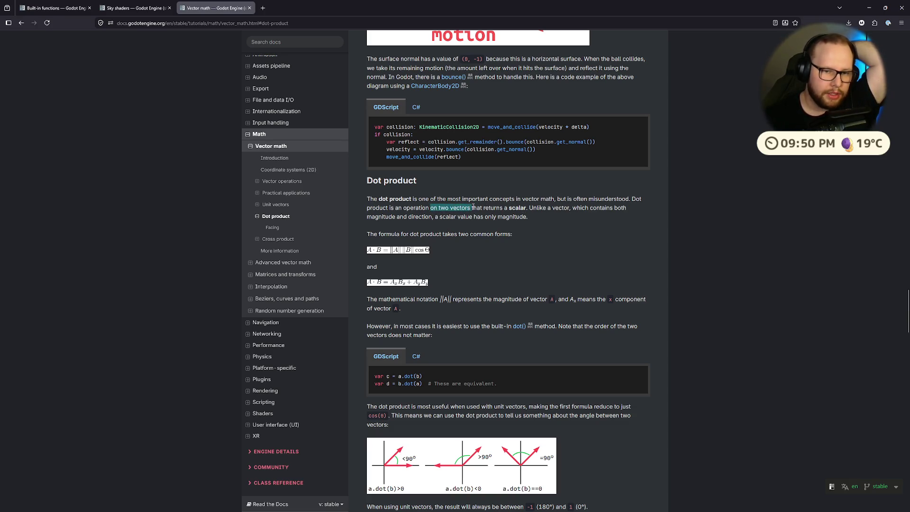
{"action": "left_click", "coordinate": [478, 208]}
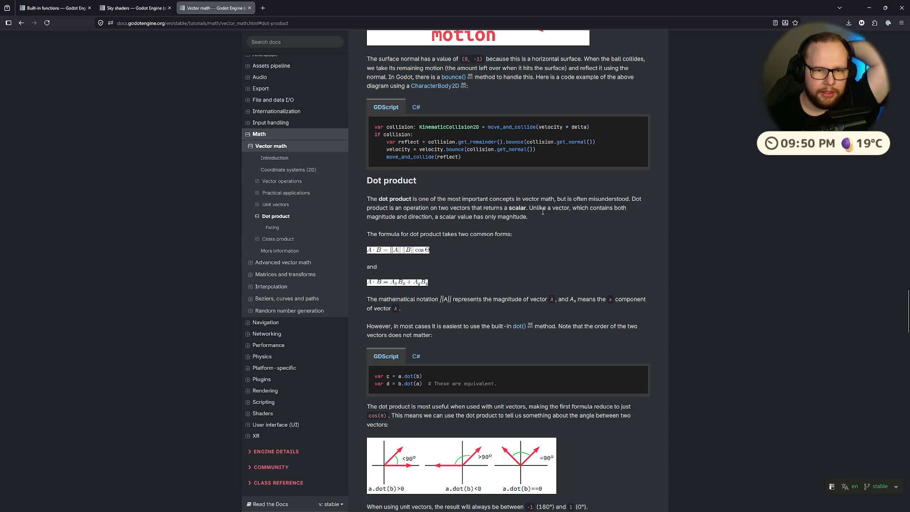
{"action": "mouse_move", "coordinate": [529, 209]}
{"action": "left_mouse_down"}
{"action": "mouse_move", "coordinate": [593, 209]}
{"action": "mouse_move", "coordinate": [571, 208]}
{"action": "mouse_move", "coordinate": [581, 209]}
{"action": "left_mouse_up"}
{"action": "left_click", "coordinate": [628, 214]}
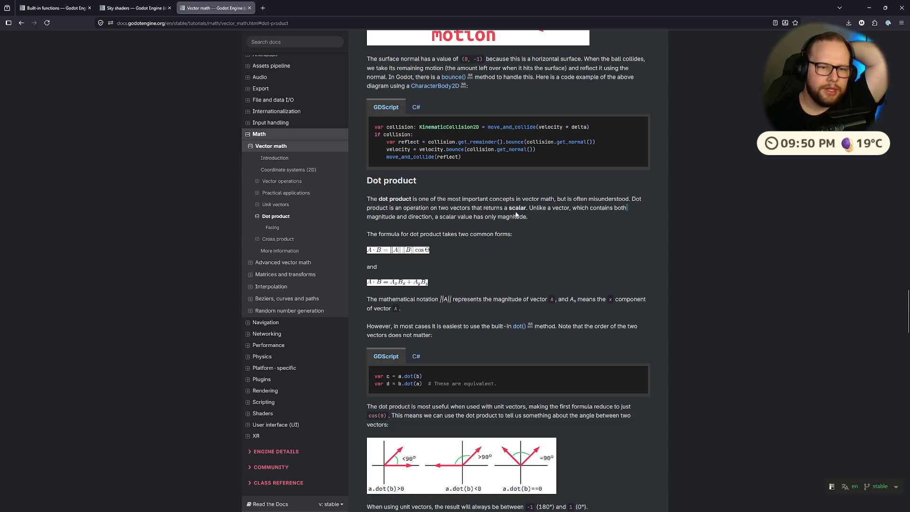
{"action": "left_click_drag", "start_coordinate": [433, 216], "coordinate": [542, 219]}
{"action": "left_click", "coordinate": [542, 220]}
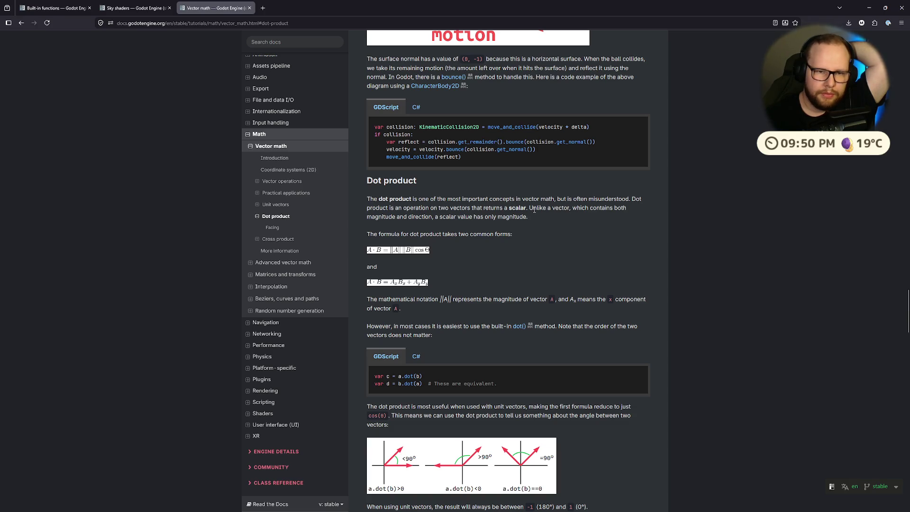
{"action": "double_click", "coordinate": [514, 208]}
{"action": "left_click_drag", "start_coordinate": [370, 234], "coordinate": [410, 236]}
{"action": "left_click", "coordinate": [526, 234]}
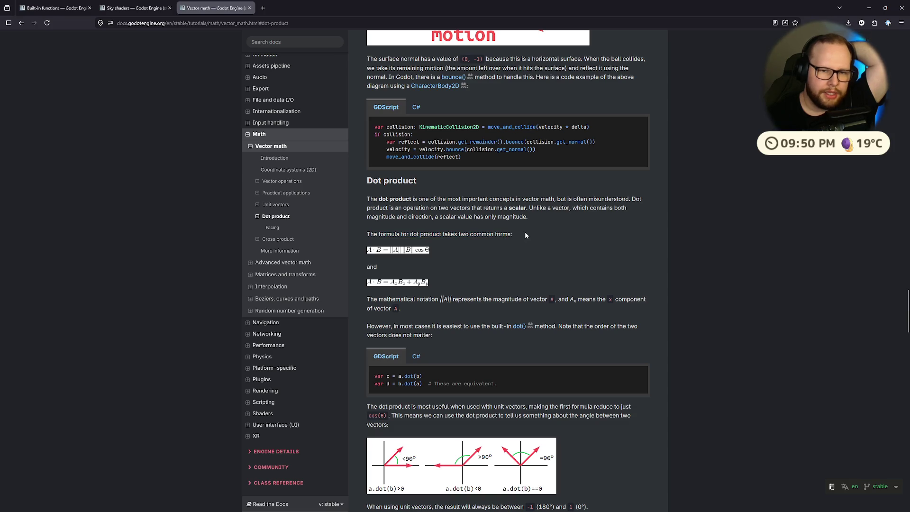
{"action": "scroll", "coordinate": [366, 229], "scroll_direction": "down", "scroll_amount": 2}
{"action": "left_click_drag", "start_coordinate": [368, 191], "coordinate": [454, 187]}
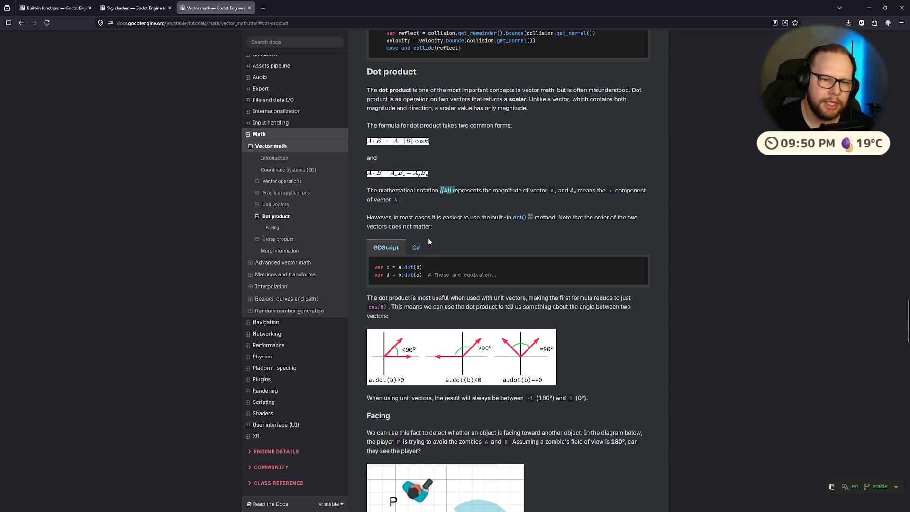
Step: Note that vector order doesn't matter, then scroll through the angle diagrams
{"action": "left_click", "coordinate": [557, 218]}
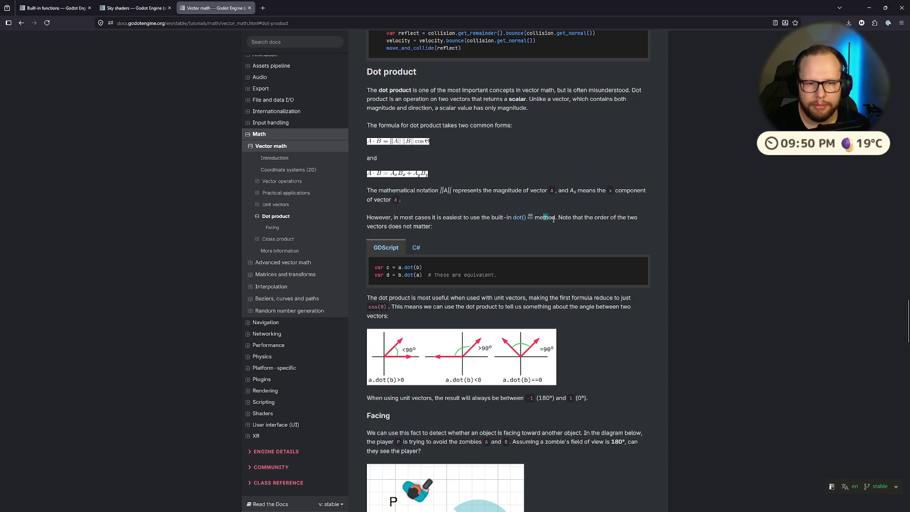
{"action": "mouse_move", "coordinate": [560, 218]}
{"action": "left_mouse_down"}
{"action": "mouse_move", "coordinate": [576, 218]}
{"action": "mouse_move", "coordinate": [544, 232]}
{"action": "left_mouse_up"}
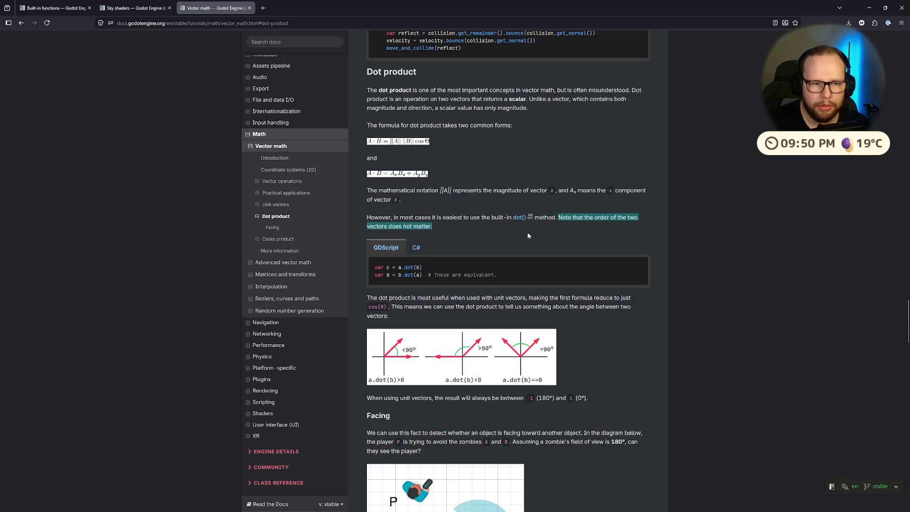
{"action": "left_click", "coordinate": [431, 227]}
{"action": "scroll", "coordinate": [473, 221], "scroll_direction": "down", "scroll_amount": 2}
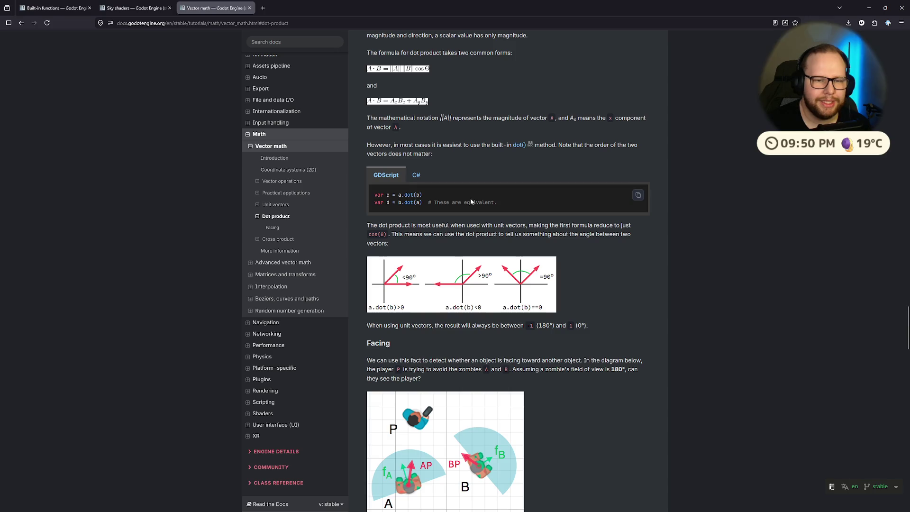
{"action": "scroll", "coordinate": [471, 198], "scroll_direction": "down", "scroll_amount": 1}
{"action": "scroll", "coordinate": [471, 201], "scroll_direction": "down", "scroll_amount": 1}
{"action": "scroll", "coordinate": [436, 223], "scroll_direction": "up", "scroll_amount": 2}
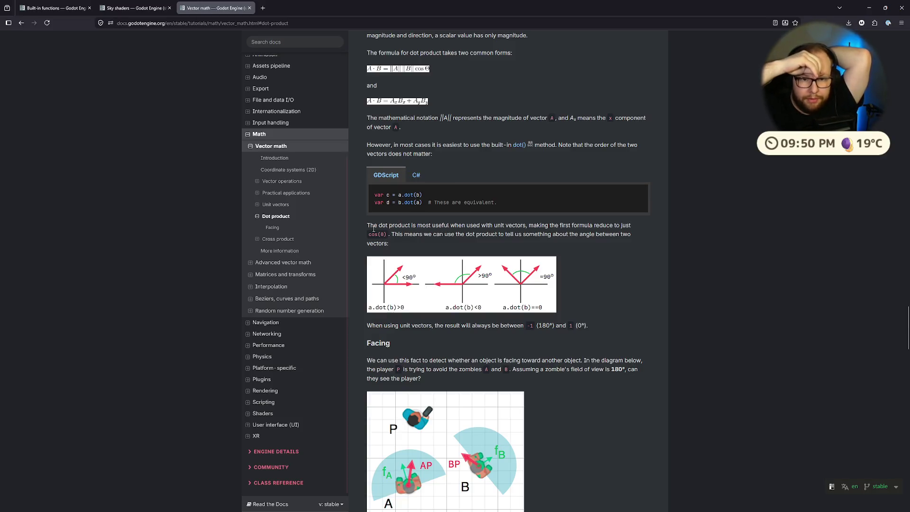
Step: Read how the formula reduces for unit vectors, then switch to the SkyboxSimulator.cs desktop
{"action": "mouse_move", "coordinate": [357, 229]}
{"action": "left_mouse_down"}
{"action": "mouse_move", "coordinate": [551, 227]}
{"action": "mouse_move", "coordinate": [368, 226]}
{"action": "left_mouse_up"}
{"action": "left_click", "coordinate": [525, 227]}
{"action": "left_click", "coordinate": [521, 244]}
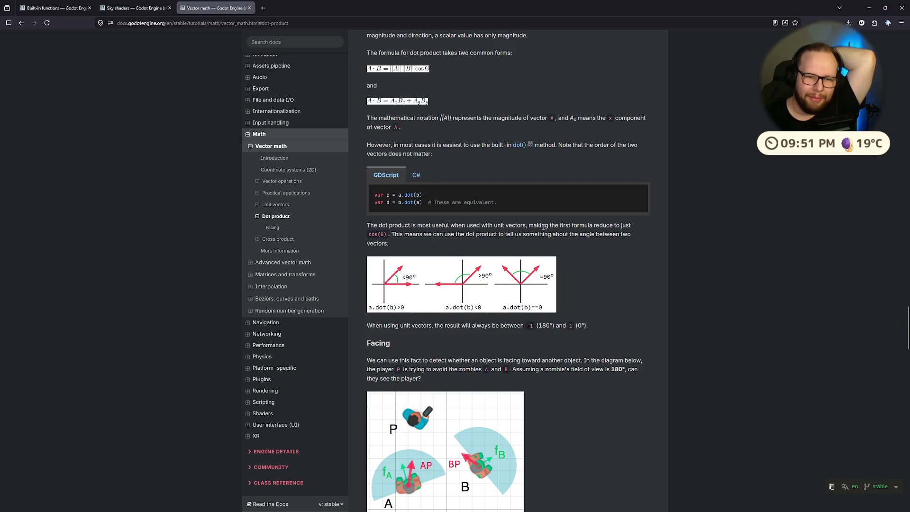
{"action": "mouse_move", "coordinate": [531, 226]}
{"action": "left_mouse_down"}
{"action": "mouse_move", "coordinate": [633, 226]}
{"action": "mouse_move", "coordinate": [376, 242]}
{"action": "mouse_move", "coordinate": [401, 236]}
{"action": "left_mouse_up"}
{"action": "left_click", "coordinate": [401, 236]}
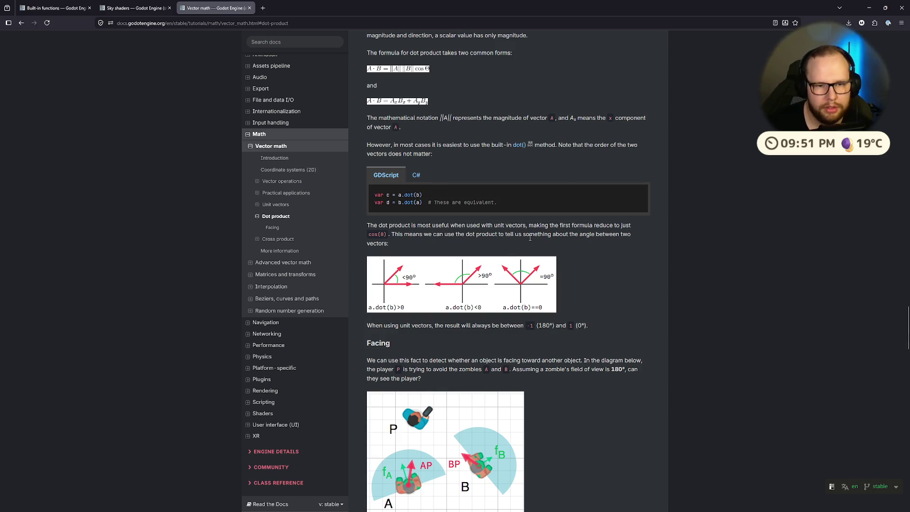
{"action": "scroll", "coordinate": [445, 220], "scroll_direction": "up", "scroll_amount": 3}
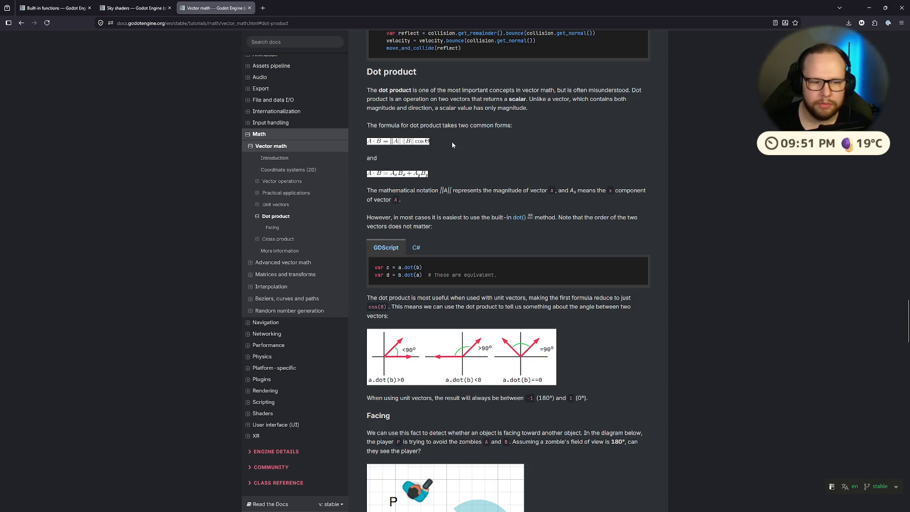
{"action": "scroll", "coordinate": [455, 150], "scroll_direction": "down", "scroll_amount": 6}
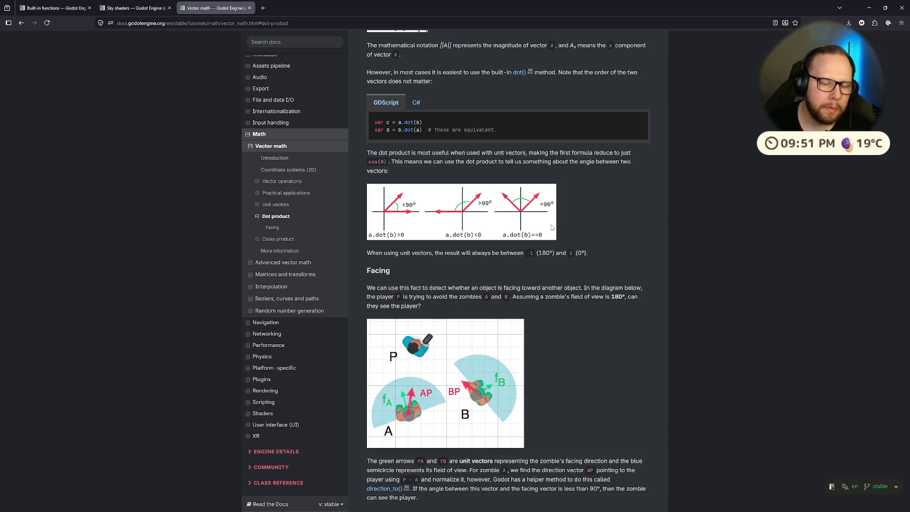
{"action": "key", "text": "ctrl+super+Right"}
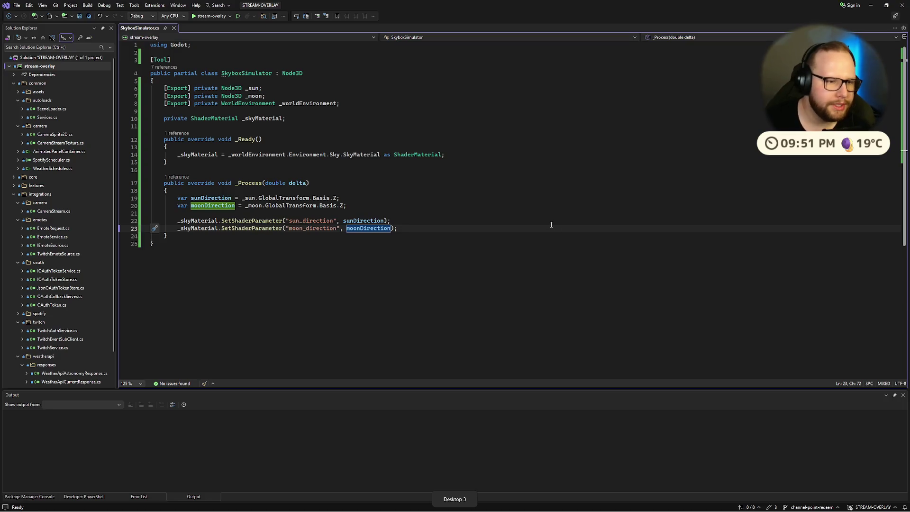
Step: Return to the Godot desktop and scroll the tutorial to 'The sun and sky'
{"action": "key", "text": "ctrl+super+Left"}
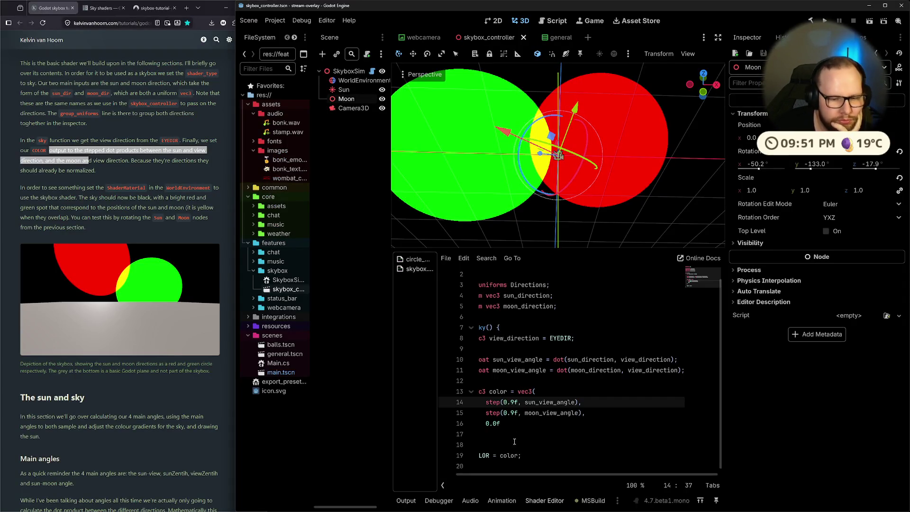
{"action": "left_click_drag", "start_coordinate": [525, 474], "coordinate": [519, 474]}
{"action": "scroll", "coordinate": [137, 257], "scroll_direction": "up", "scroll_amount": 10}
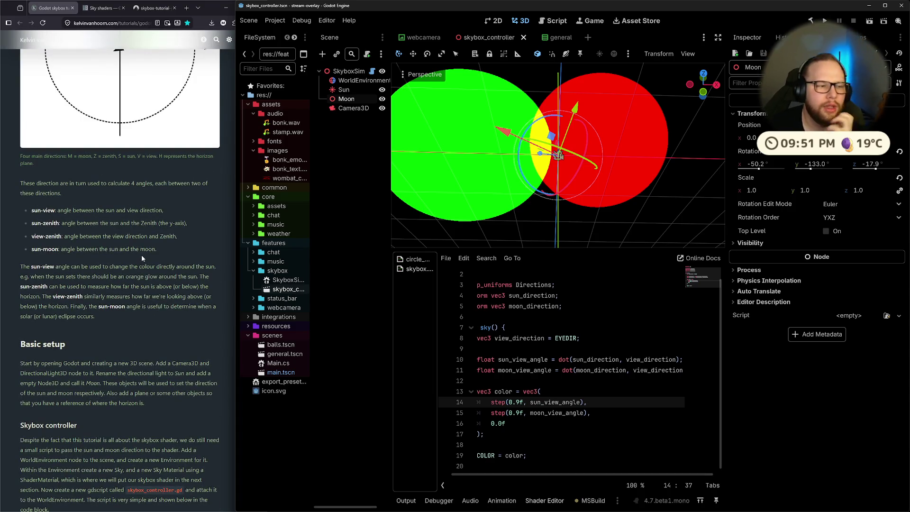
{"action": "scroll", "coordinate": [141, 255], "scroll_direction": "down", "scroll_amount": 15}
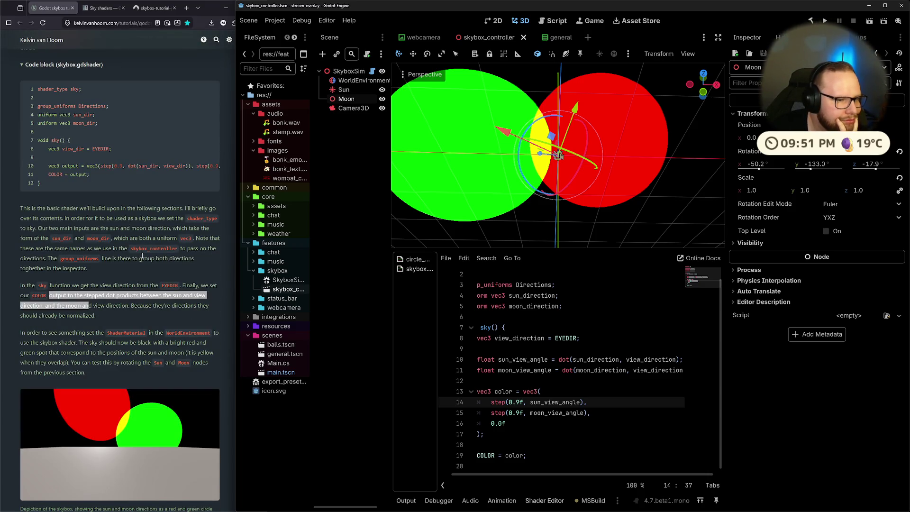
{"action": "scroll", "coordinate": [142, 256], "scroll_direction": "down", "scroll_amount": 4}
{"action": "scroll", "coordinate": [142, 258], "scroll_direction": "up", "scroll_amount": 3}
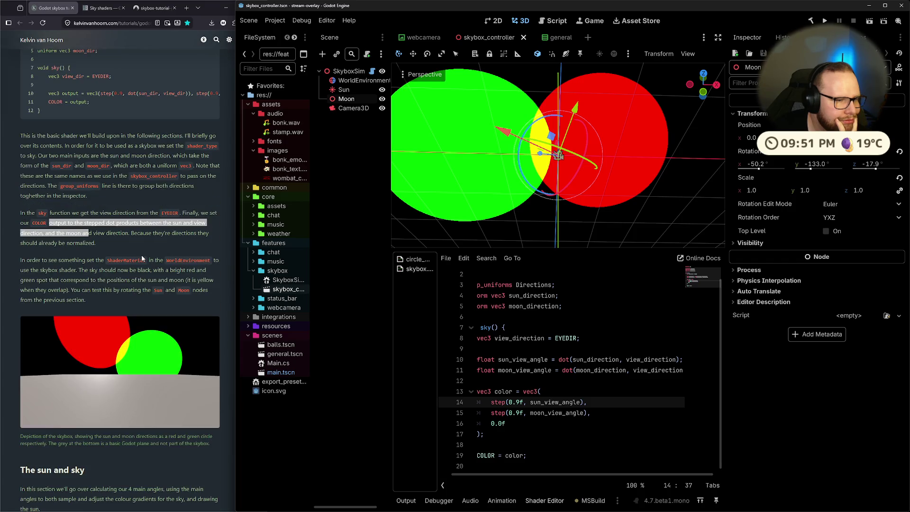
Step: Bring the tutorial and then the Godot editor forward, and open the Start menu
{"action": "left_click", "coordinate": [46, 270]}
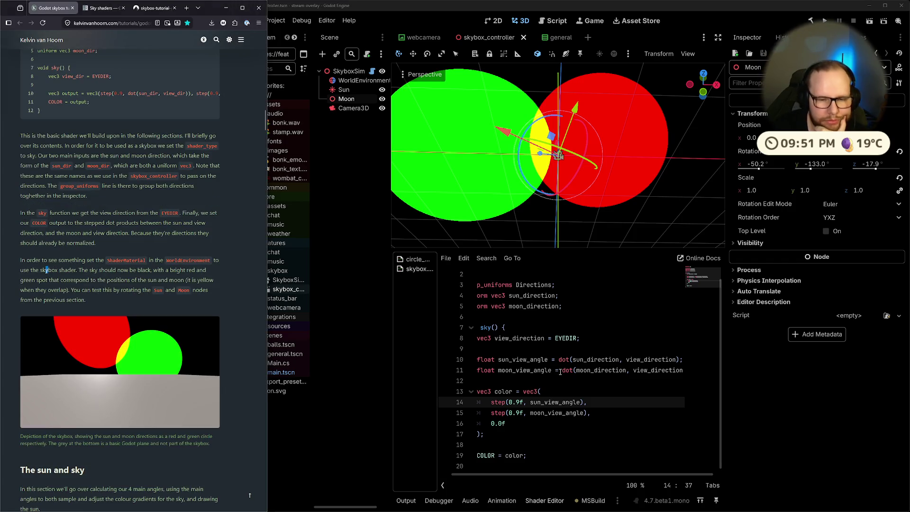
{"action": "left_click", "coordinate": [528, 479]}
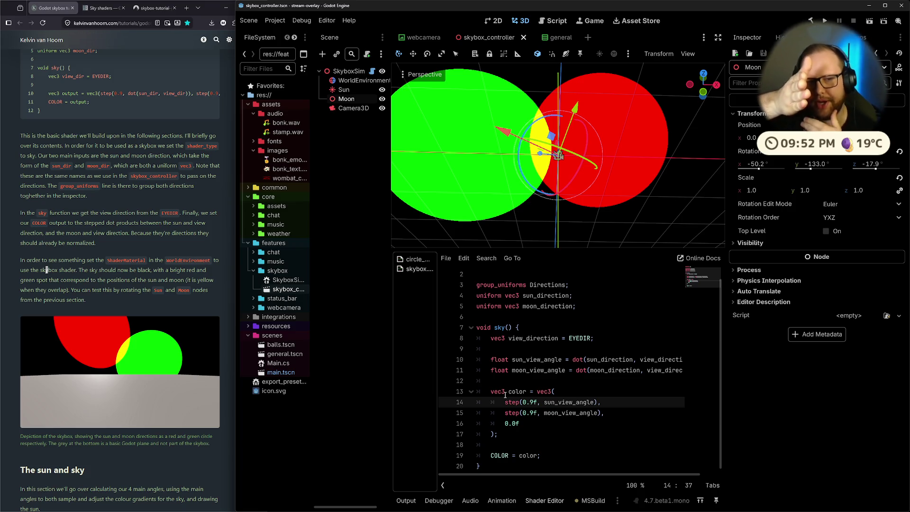
{"action": "key", "text": "super"}
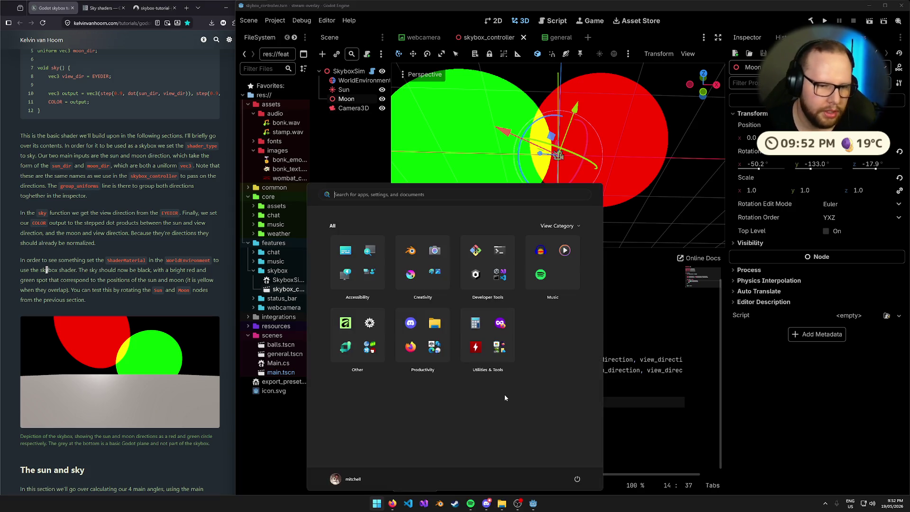
Step: Launch Paint and draw red and blue arrows from one point, joined by a green line
{"action": "type", "text": "paint"}
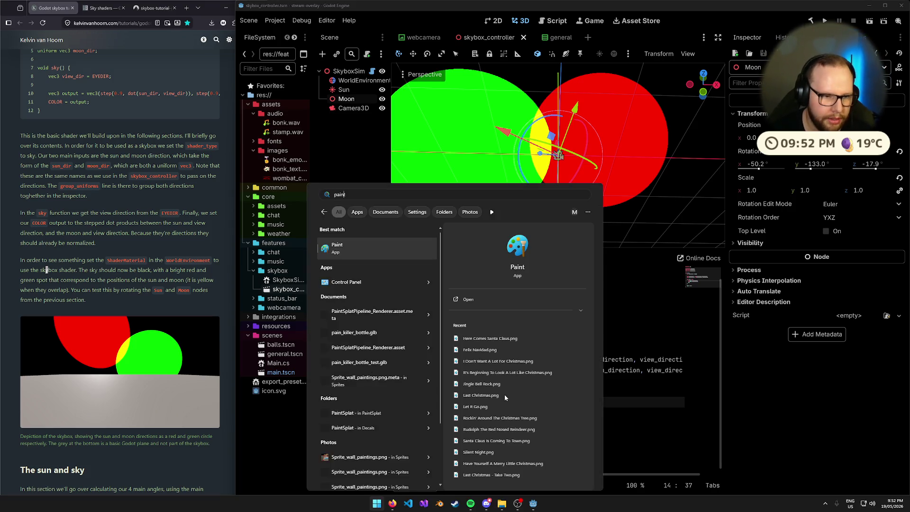
{"action": "key", "text": "Return"}
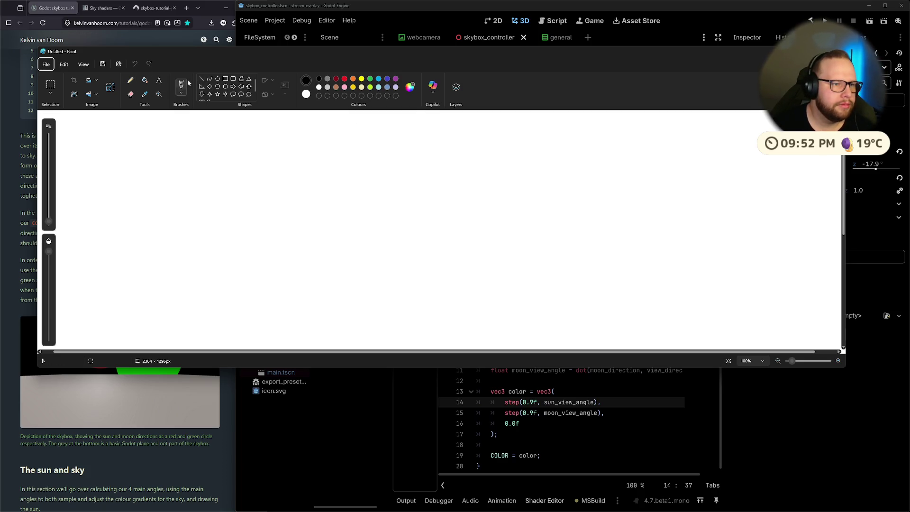
{"action": "left_click", "coordinate": [344, 79]}
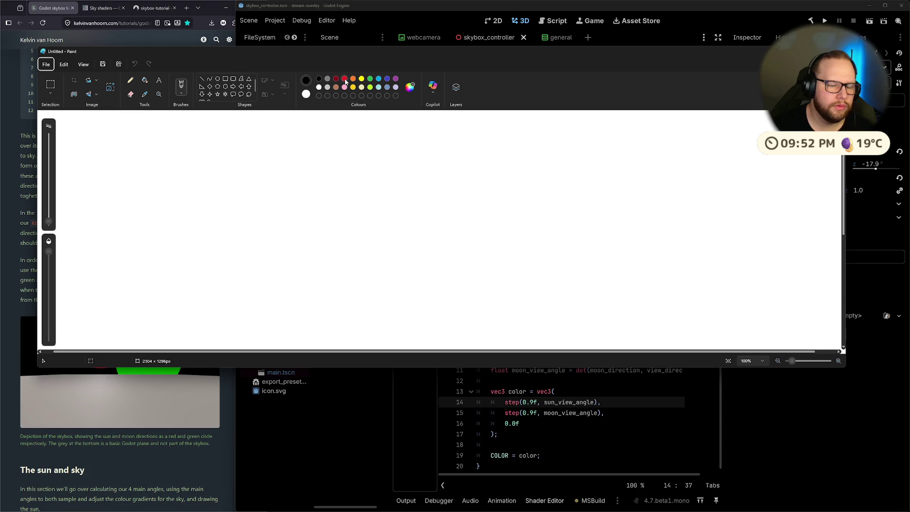
{"action": "mouse_move", "coordinate": [495, 252]}
{"action": "left_mouse_down"}
{"action": "mouse_move", "coordinate": [504, 258]}
{"action": "mouse_move", "coordinate": [444, 232]}
{"action": "mouse_move", "coordinate": [451, 241]}
{"action": "mouse_move", "coordinate": [452, 228]}
{"action": "left_mouse_up"}
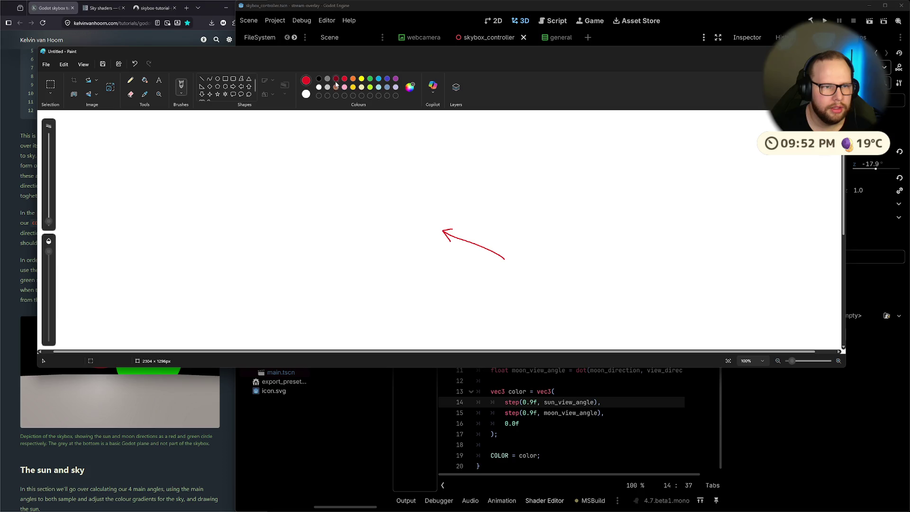
{"action": "left_click", "coordinate": [378, 79]}
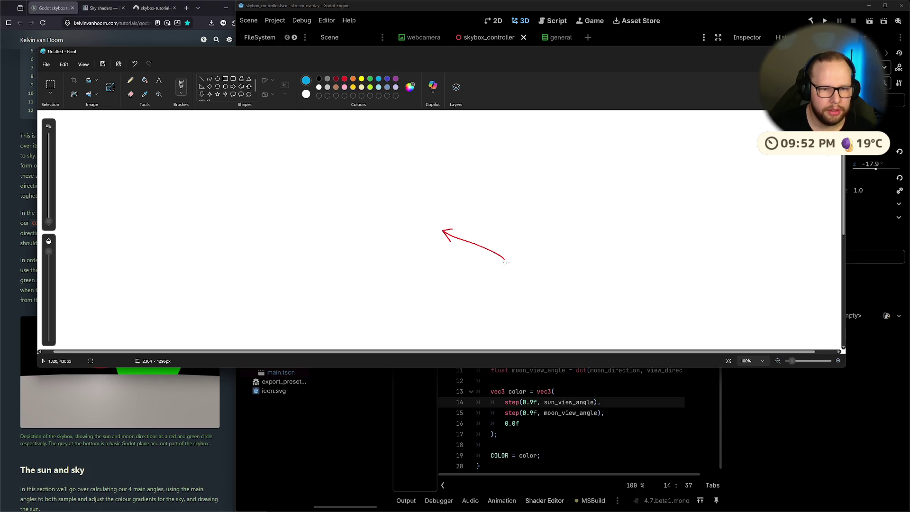
{"action": "left_click_drag", "start_coordinate": [505, 258], "coordinate": [471, 206]}
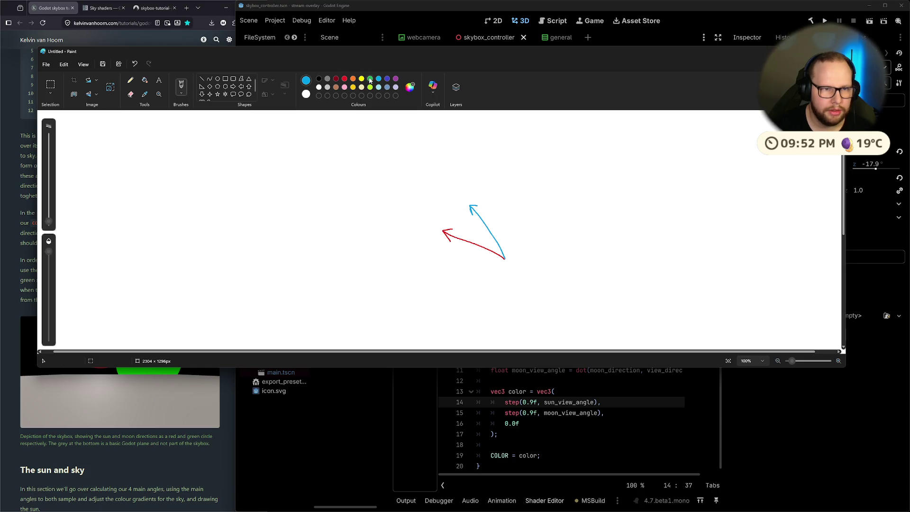
{"action": "left_click_drag", "start_coordinate": [468, 211], "coordinate": [456, 235]}
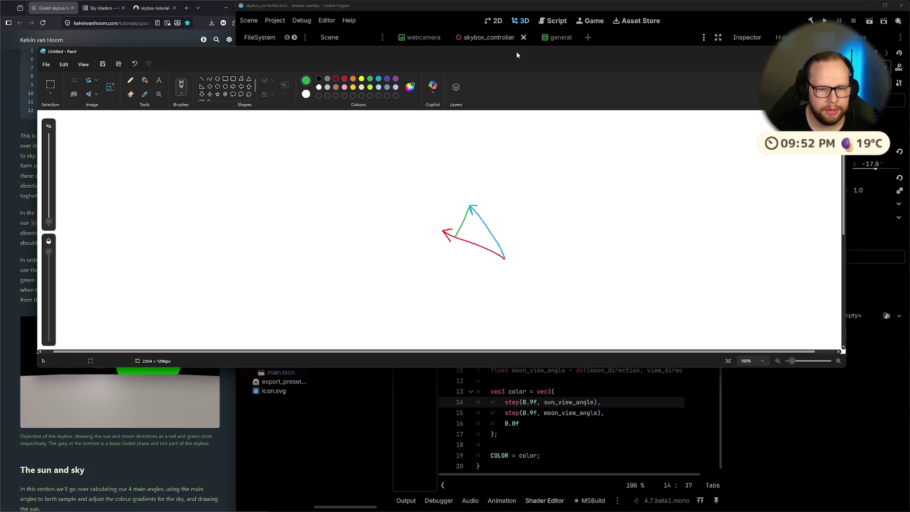
Step: Trace the triangle's bottom edge in green, then switch to the empty desktop
{"action": "key", "text": "alt+Tab"}
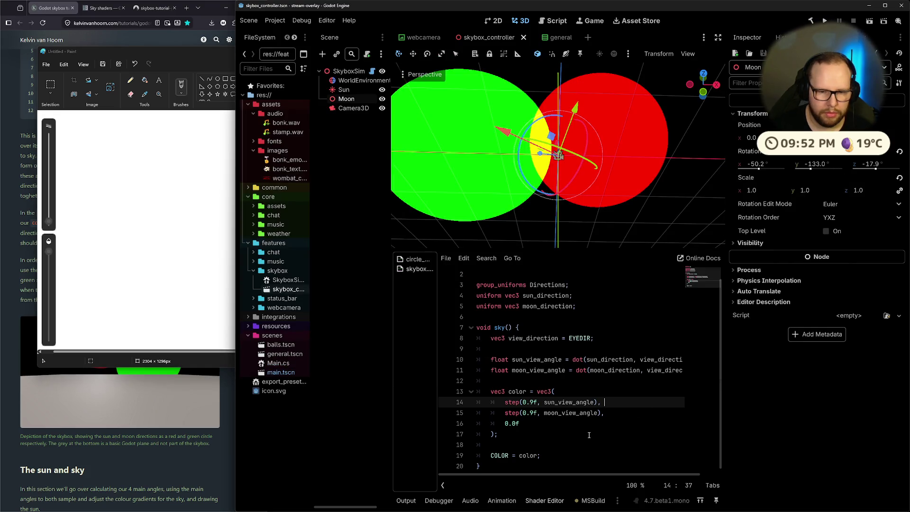
{"action": "key", "text": "alt+Tab"}
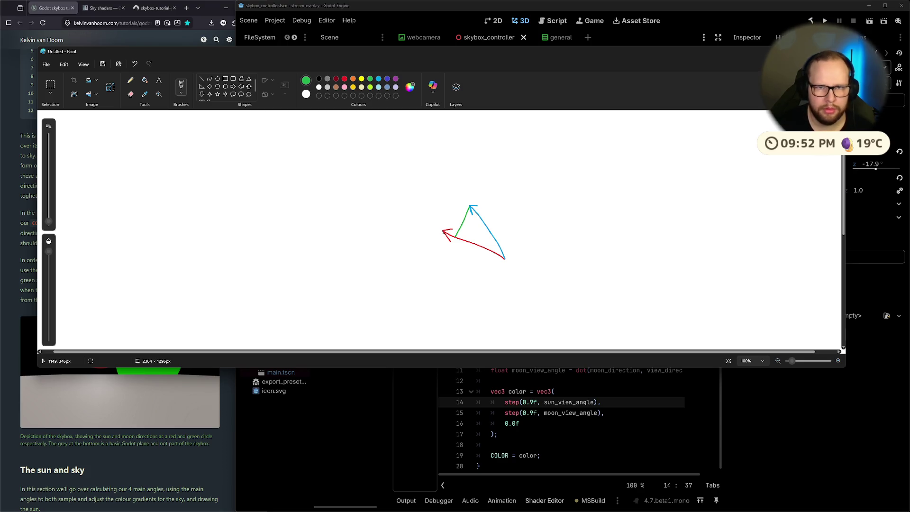
{"action": "key", "text": "ctrl+super+Right"}
{"action": "key", "text": "ctrl+super+Right"}
{"action": "key", "text": "ctrl+super+Left"}
{"action": "key", "text": "ctrl+super+Left"}
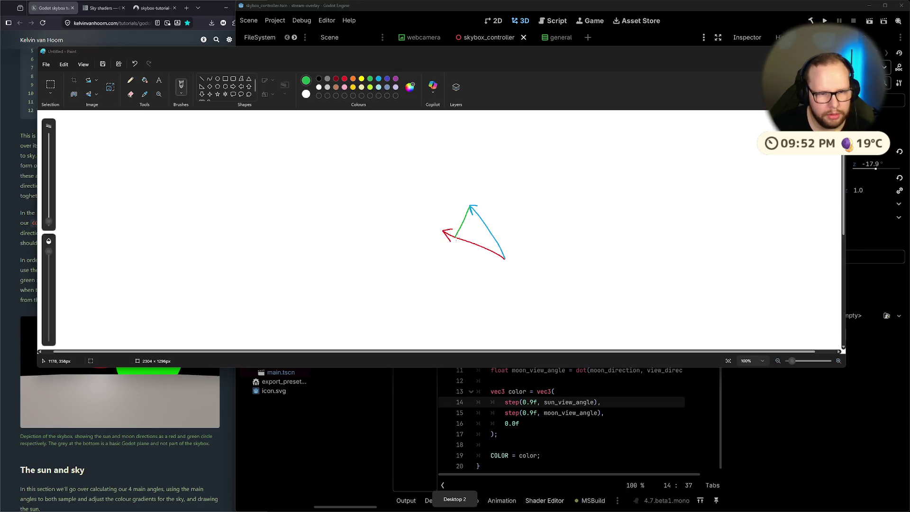
{"action": "left_click_drag", "start_coordinate": [457, 239], "coordinate": [504, 258]}
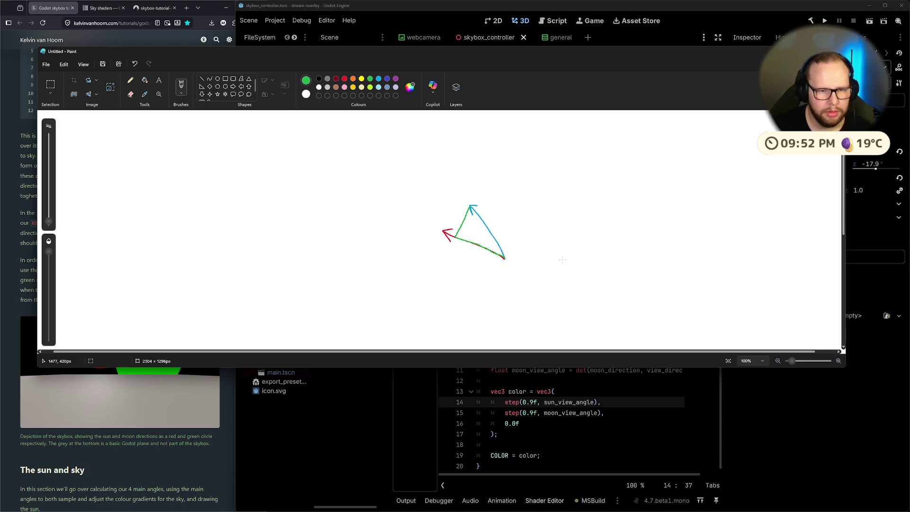
{"action": "key", "text": "ctrl+super+Left"}
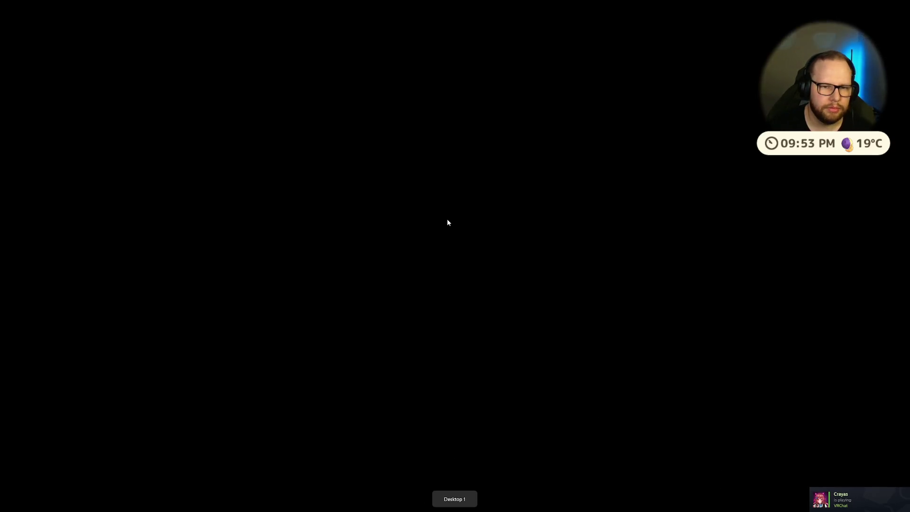
Step: Glance at the Vector math docs' angle diagrams, then return to the Paint sketch
{"action": "key", "text": "ctrl+super+Right"}
{"action": "key", "text": "ctrl+super+Right"}
{"action": "key", "text": "ctrl+super+Right"}
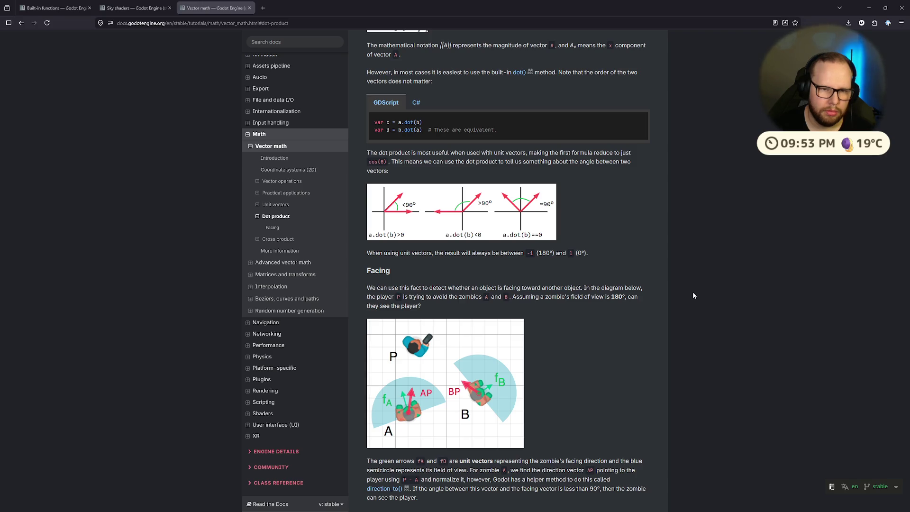
{"action": "key", "text": "ctrl+super+Right"}
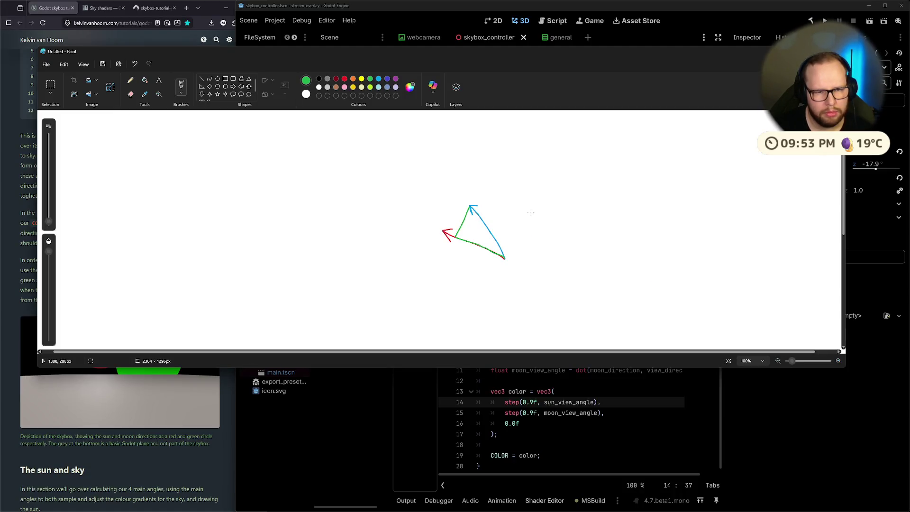
Step: Undo the last green strokes and blue arrow, then redo the blue arrow and one green line
{"action": "key", "text": "ctrl+z"}
{"action": "key", "text": "ctrl+z"}
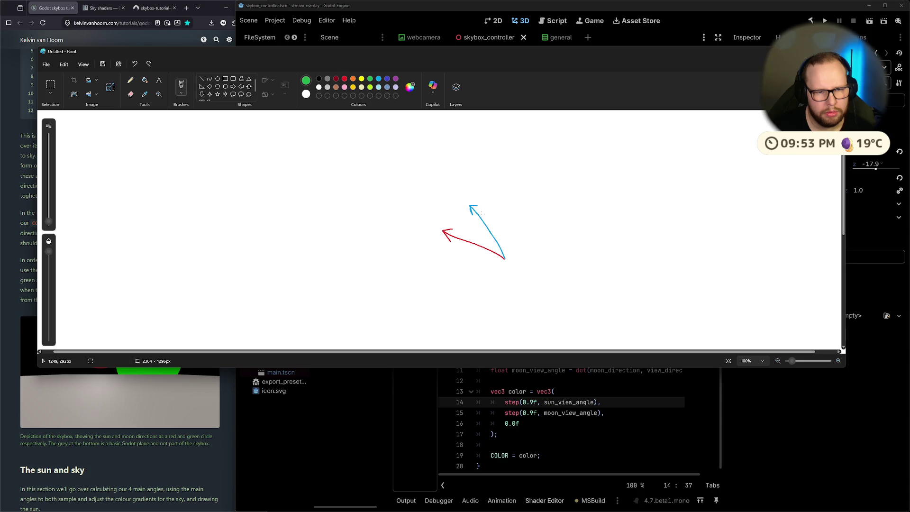
{"action": "key", "text": "ctrl+z"}
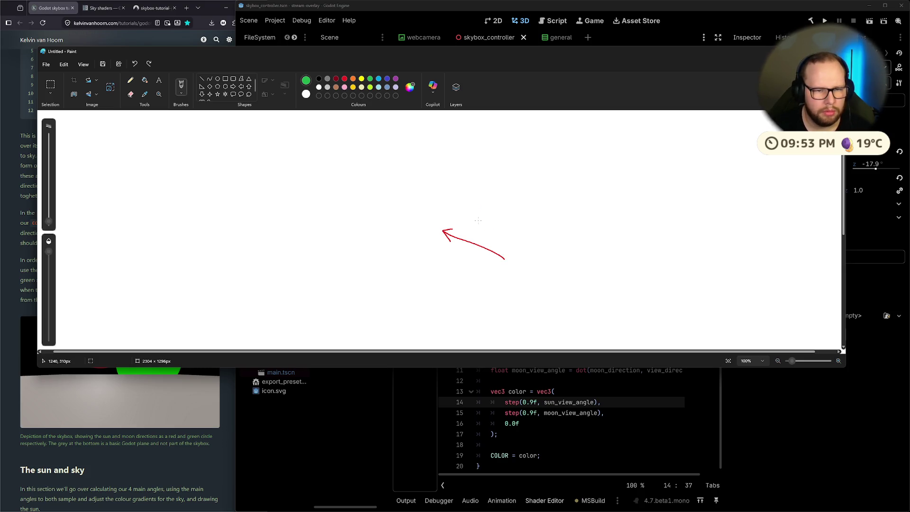
{"action": "left_click", "coordinate": [149, 64]}
{"action": "left_click", "coordinate": [149, 64]}
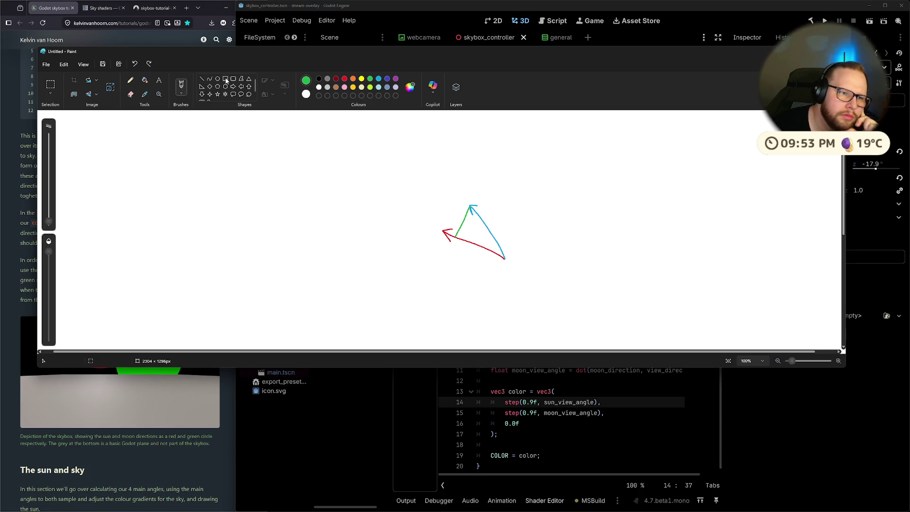
Step: In black, mark the shared point, draw a circle, and extend the red arrow with dashes
{"action": "left_click", "coordinate": [318, 79]}
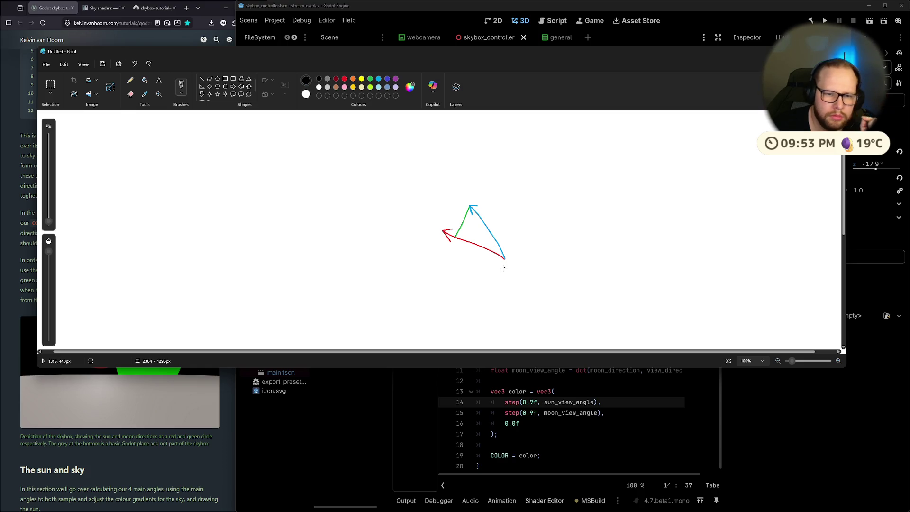
{"action": "mouse_move", "coordinate": [502, 267]}
{"action": "left_mouse_down"}
{"action": "mouse_move", "coordinate": [510, 251]}
{"action": "mouse_move", "coordinate": [518, 270]}
{"action": "mouse_move", "coordinate": [500, 271]}
{"action": "mouse_move", "coordinate": [532, 260]}
{"action": "mouse_move", "coordinate": [546, 267]}
{"action": "mouse_move", "coordinate": [514, 274]}
{"action": "left_mouse_up"}
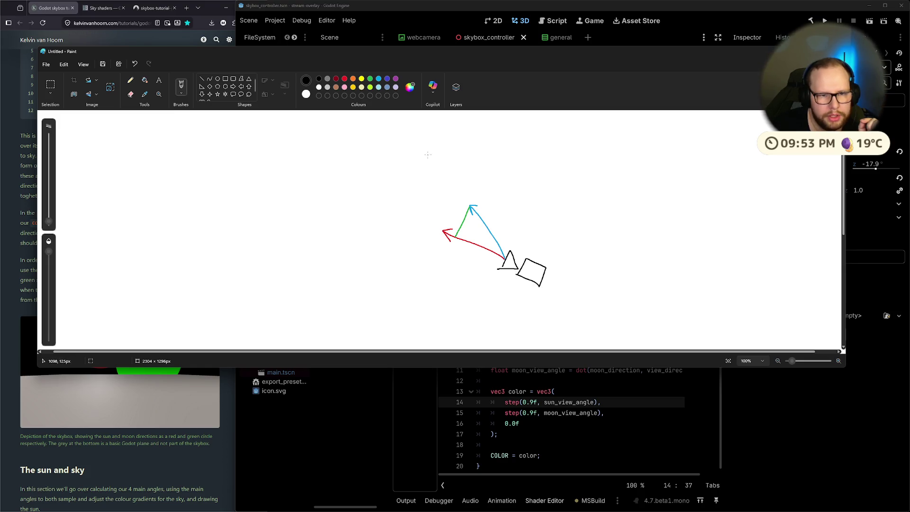
{"action": "mouse_move", "coordinate": [411, 144]}
{"action": "left_mouse_down"}
{"action": "mouse_move", "coordinate": [446, 142]}
{"action": "mouse_move", "coordinate": [412, 165]}
{"action": "mouse_move", "coordinate": [418, 137]}
{"action": "left_mouse_up"}
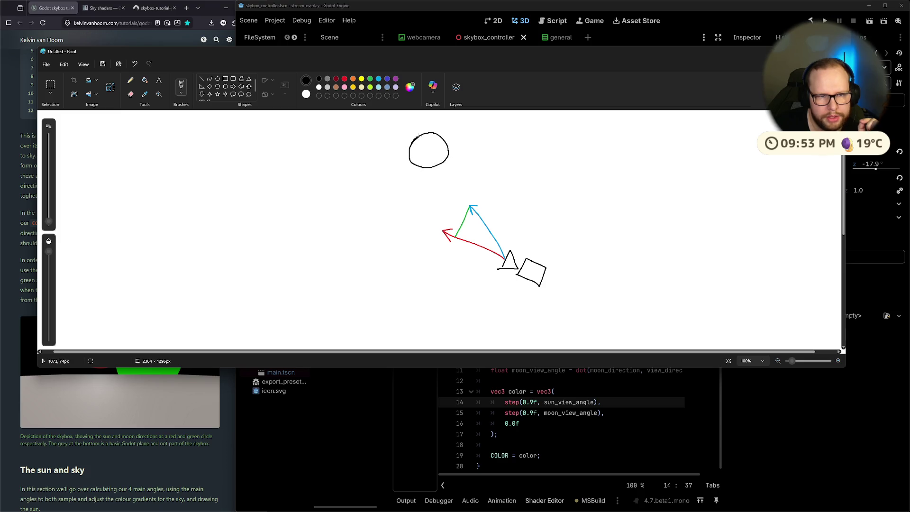
{"action": "left_click_drag", "start_coordinate": [420, 221], "coordinate": [313, 175]}
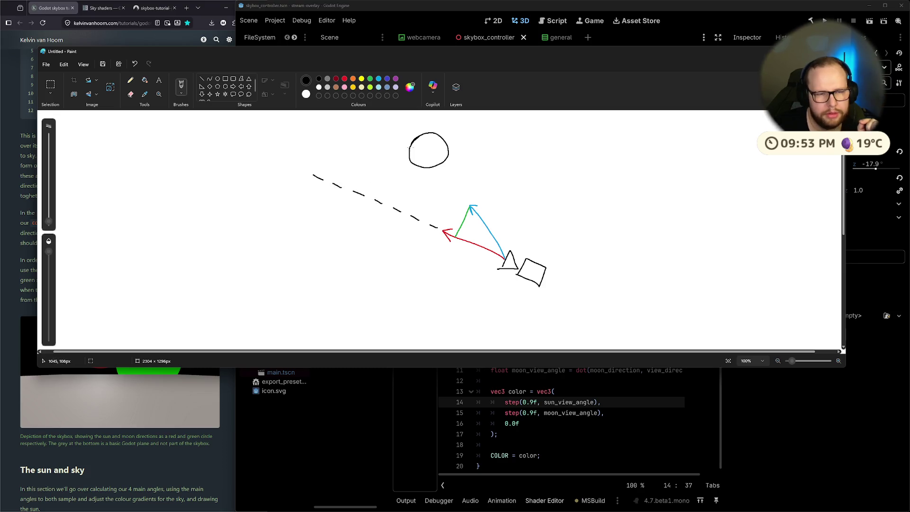
{"action": "left_click_drag", "start_coordinate": [402, 135], "coordinate": [389, 128]}
Step: Add rays around the circle to make a sun, then switch to the Godot docs desktop
{"action": "mouse_move", "coordinate": [448, 134]}
{"action": "left_mouse_down"}
{"action": "mouse_move", "coordinate": [464, 131]}
{"action": "mouse_move", "coordinate": [476, 157]}
{"action": "mouse_move", "coordinate": [464, 177]}
{"action": "mouse_move", "coordinate": [440, 186]}
{"action": "left_mouse_up"}
{"action": "mouse_move", "coordinate": [416, 175]}
{"action": "left_mouse_down"}
{"action": "mouse_move", "coordinate": [405, 181]}
{"action": "mouse_move", "coordinate": [382, 161]}
{"action": "mouse_move", "coordinate": [387, 148]}
{"action": "mouse_move", "coordinate": [437, 155]}
{"action": "left_mouse_up"}
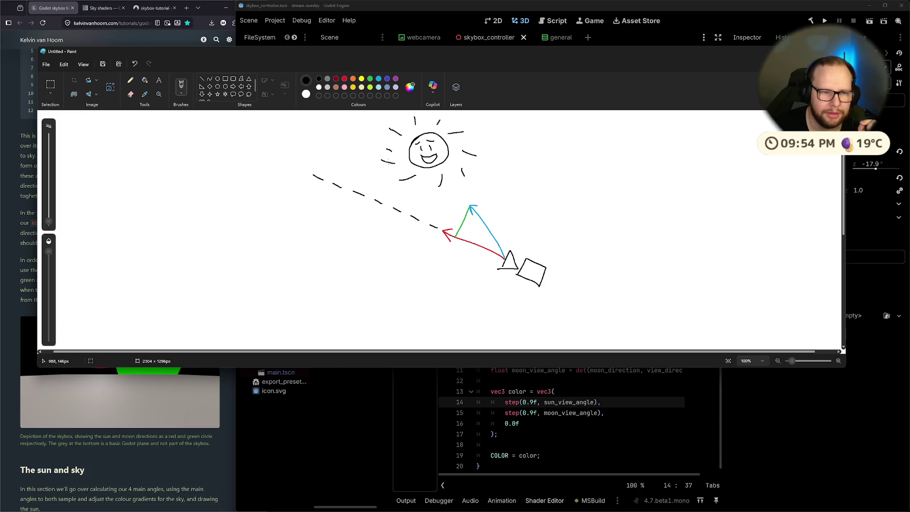
{"action": "left_click_drag", "start_coordinate": [382, 163], "coordinate": [400, 159]}
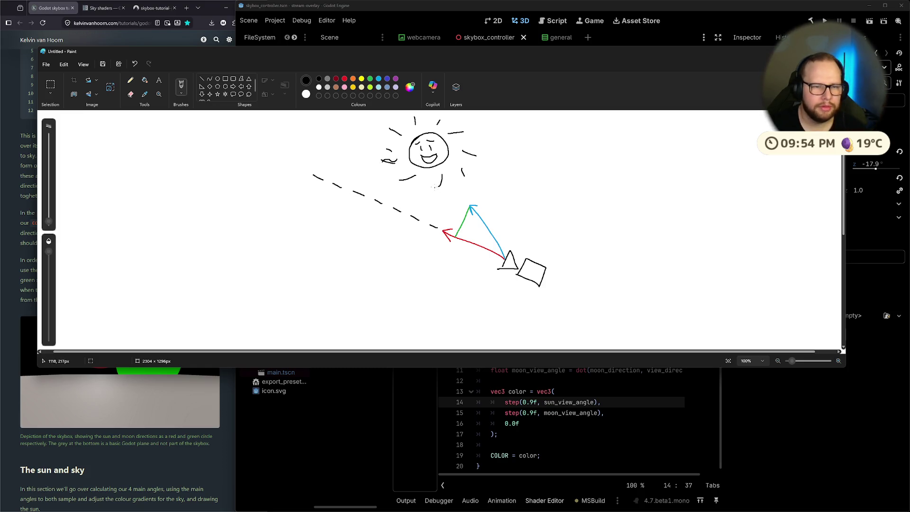
{"action": "mouse_move", "coordinate": [440, 186]}
{"action": "left_mouse_down"}
{"action": "mouse_move", "coordinate": [474, 154]}
{"action": "mouse_move", "coordinate": [440, 118]}
{"action": "mouse_move", "coordinate": [395, 129]}
{"action": "left_mouse_up"}
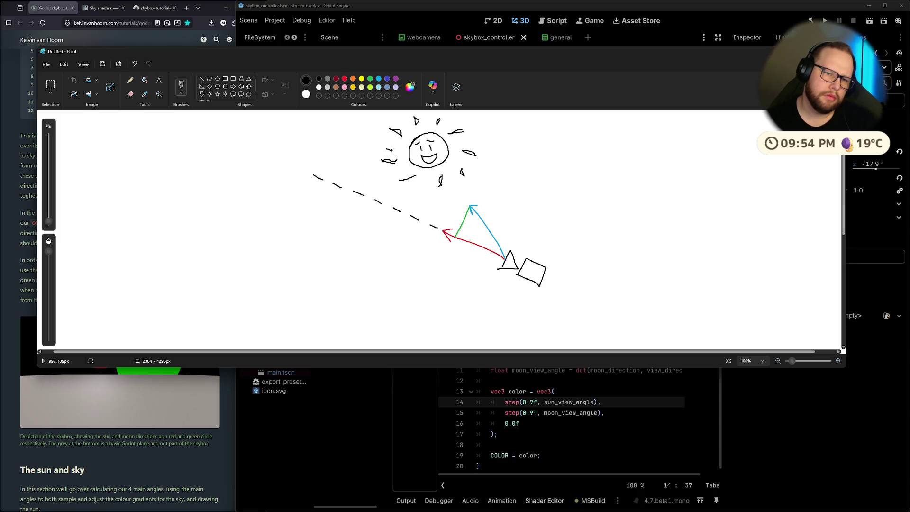
{"action": "left_click_drag", "start_coordinate": [413, 179], "coordinate": [397, 180]}
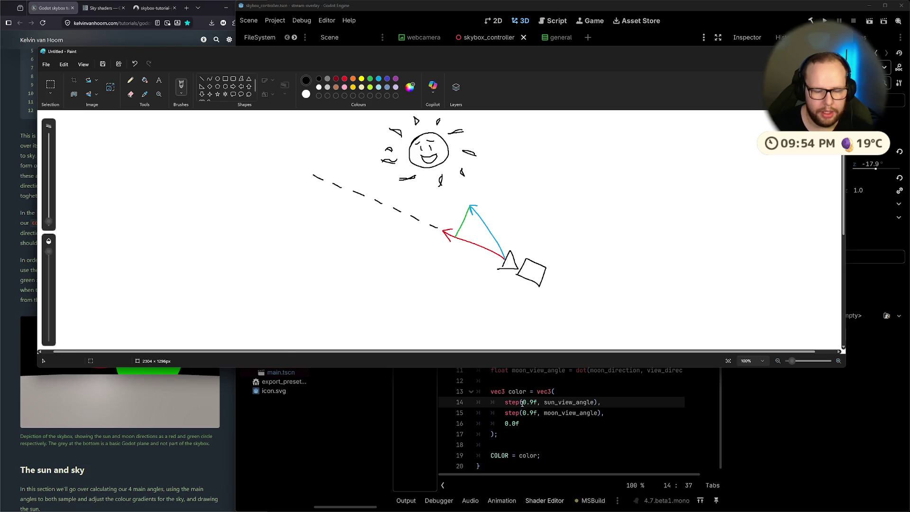
{"action": "key", "text": "ctrl+super+Right"}
{"action": "key", "text": "ctrl+super+Right"}
{"action": "key", "text": "ctrl+super+Right"}
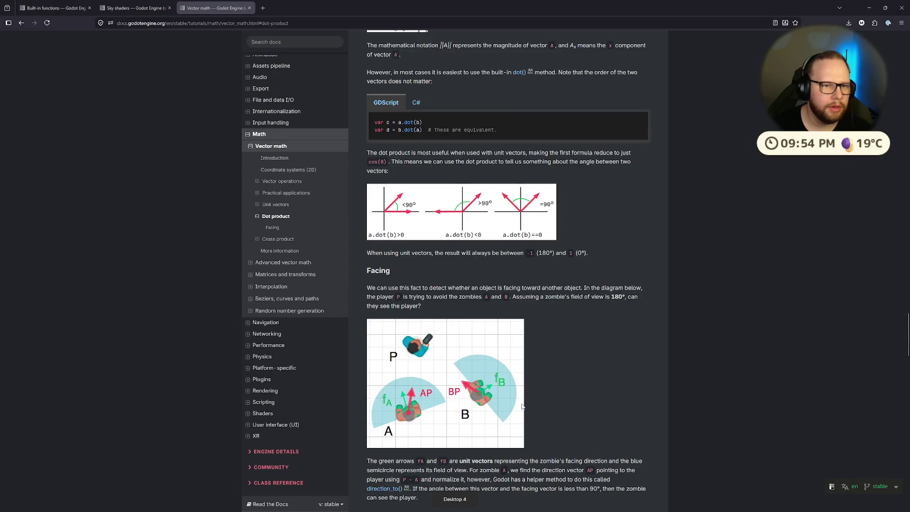
{"action": "key", "text": "ctrl+Page_Up"}
{"action": "key", "text": "ctrl+Page_Up"}
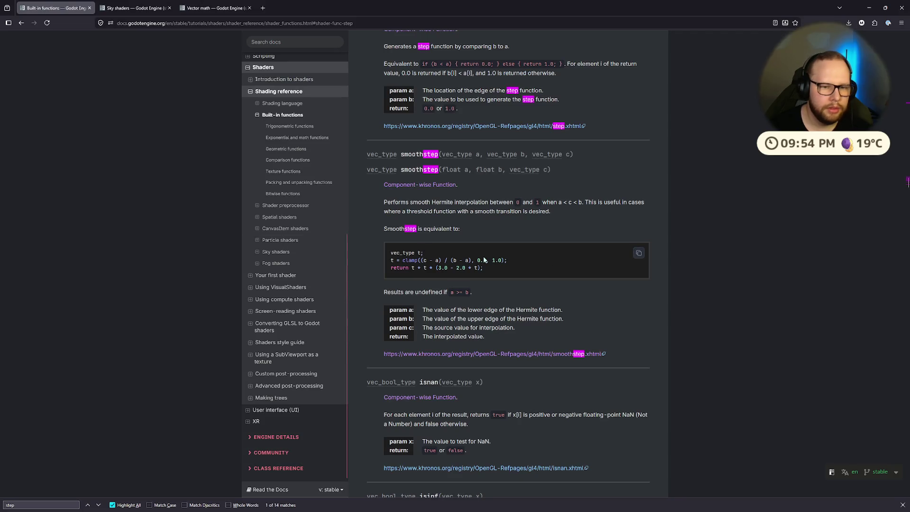
{"action": "left_click_drag", "start_coordinate": [422, 235], "coordinate": [554, 234]}
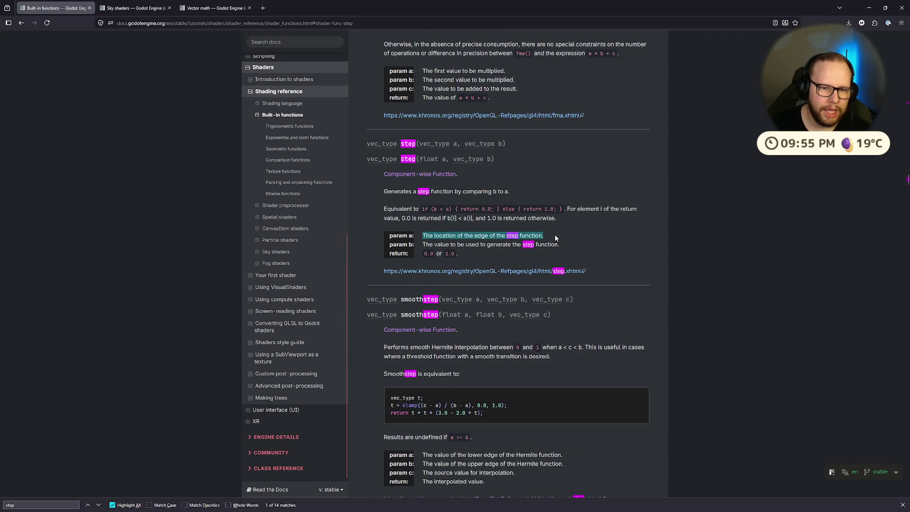
{"action": "key", "text": "ctrl+super+Left"}
{"action": "key", "text": "ctrl+super+Right"}
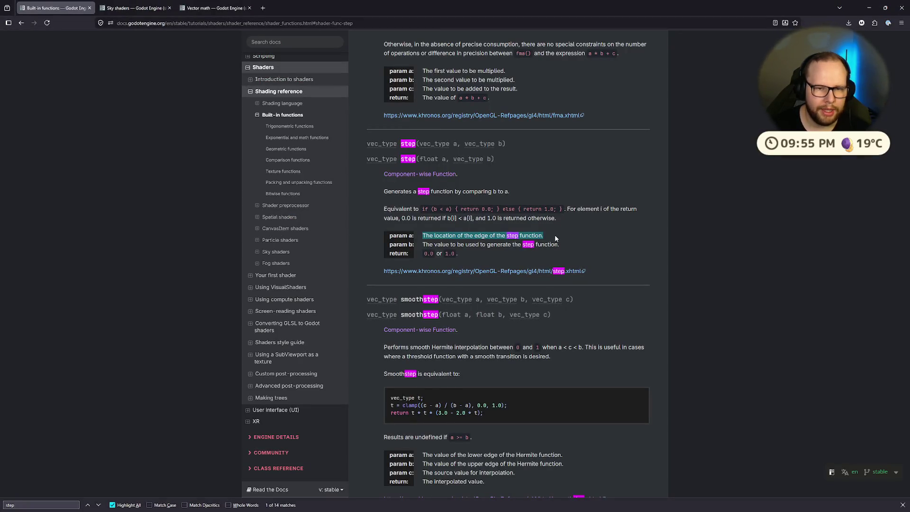
{"action": "key", "text": "ctrl+super+Left"}
{"action": "key", "text": "ctrl+super+Left"}
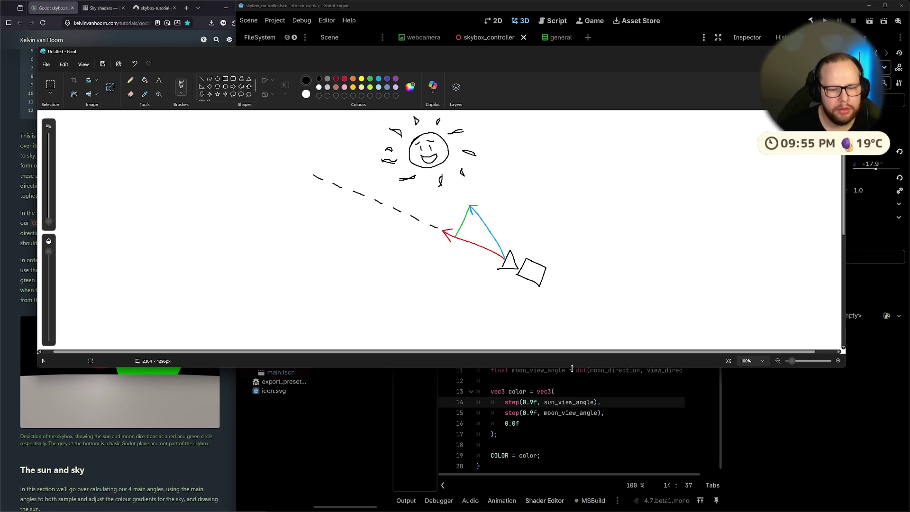
Step: Add a 5 to the step threshold, save, and check the sky discs
{"action": "left_click", "coordinate": [533, 402]}
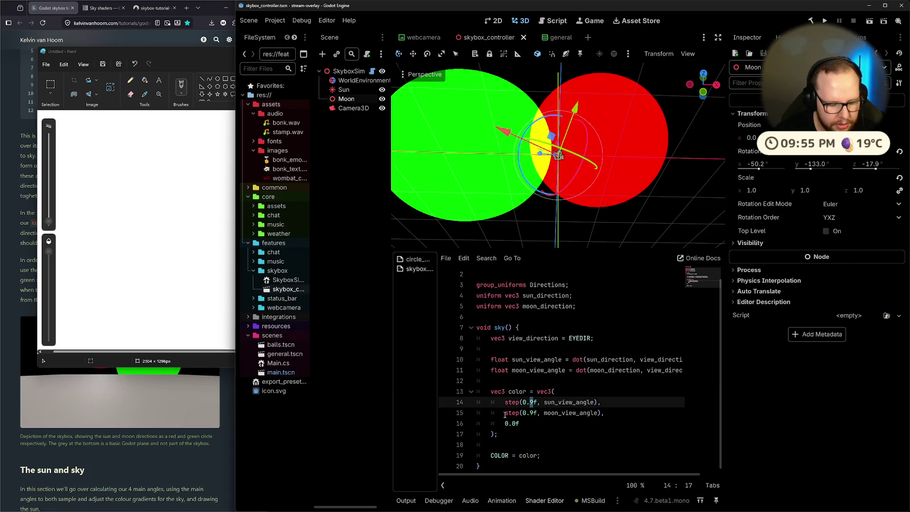
{"action": "type", "text": "5"}
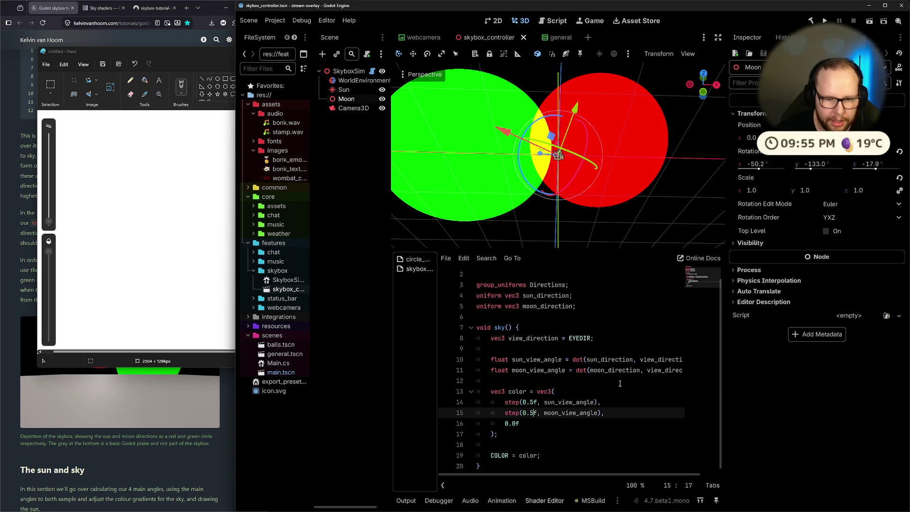
{"action": "left_click", "coordinate": [560, 381]}
{"action": "key", "text": "ctrl+s"}
{"action": "scroll", "coordinate": [604, 162], "scroll_direction": "down", "scroll_amount": 2}
{"action": "mouse_move", "coordinate": [622, 179]}
{"action": "left_mouse_down"}
{"action": "mouse_move", "coordinate": [524, 241]}
{"action": "mouse_move", "coordinate": [553, 241]}
{"action": "left_mouse_up"}
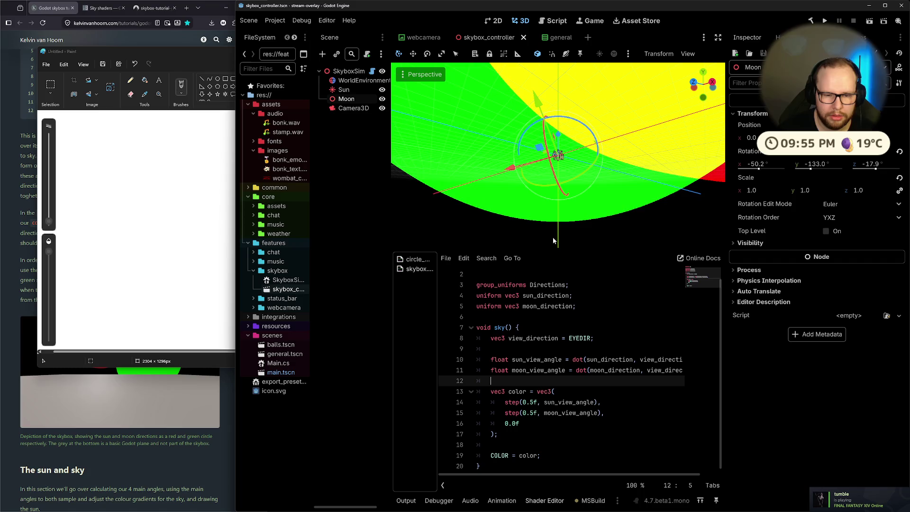
Step: Set both the sun and moon step thresholds on lines 14 and 15 to 1.0
{"action": "double_click", "coordinate": [527, 402]}
{"action": "type", "text": "1"}
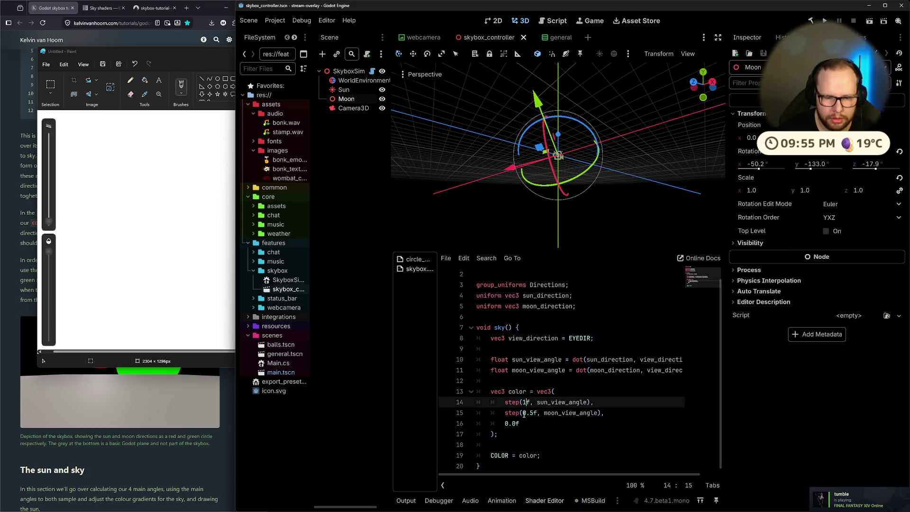
{"action": "double_click", "coordinate": [524, 412]}
{"action": "type", "text": "1"}
{"action": "key", "text": "shift+Left"}
{"action": "key", "text": "BackSpace"}
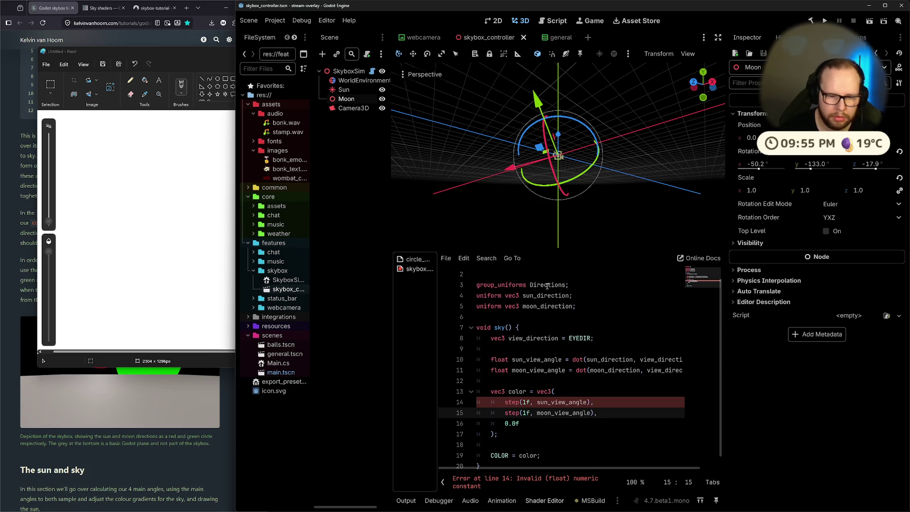
{"action": "type", "text": ".0"}
{"action": "key", "text": "Up"}
{"action": "key", "text": "Left"}
{"action": "key", "text": "Left"}
{"action": "type", "text": ".0"}
{"action": "mouse_move", "coordinate": [560, 199]}
{"action": "left_mouse_down"}
{"action": "mouse_move", "coordinate": [596, 146]}
{"action": "mouse_move", "coordinate": [713, 206]}
{"action": "mouse_move", "coordinate": [581, 214]}
{"action": "mouse_move", "coordinate": [507, 174]}
{"action": "mouse_move", "coordinate": [478, 106]}
{"action": "mouse_move", "coordinate": [502, 189]}
{"action": "left_mouse_up"}
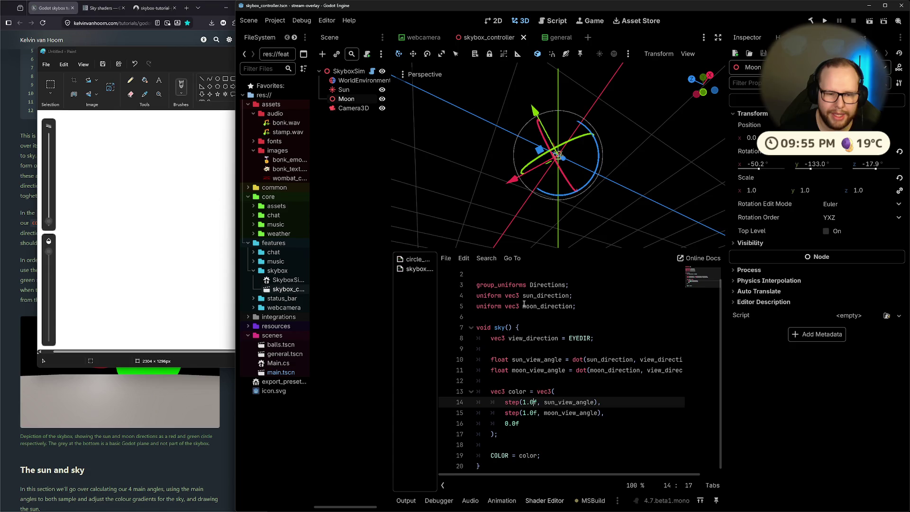
Step: Change the sun threshold on line 14 to 0.95 and save
{"action": "left_click_drag", "start_coordinate": [523, 402], "coordinate": [534, 403]}
{"action": "scroll", "coordinate": [579, 168], "scroll_direction": "down", "scroll_amount": 5}
{"action": "mouse_move", "coordinate": [585, 164]}
{"action": "left_mouse_down"}
{"action": "mouse_move", "coordinate": [521, 227]}
{"action": "mouse_move", "coordinate": [533, 214]}
{"action": "mouse_move", "coordinate": [575, 220]}
{"action": "left_mouse_up"}
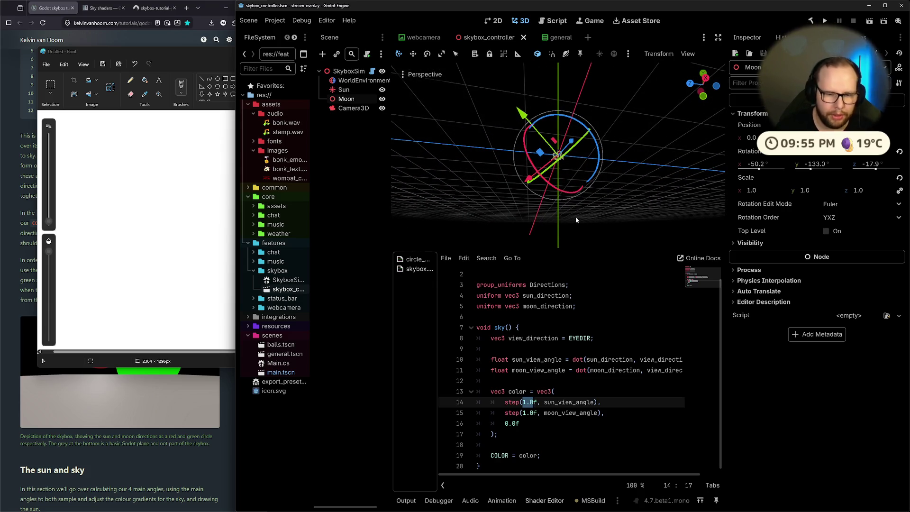
{"action": "type", "text": "0."}
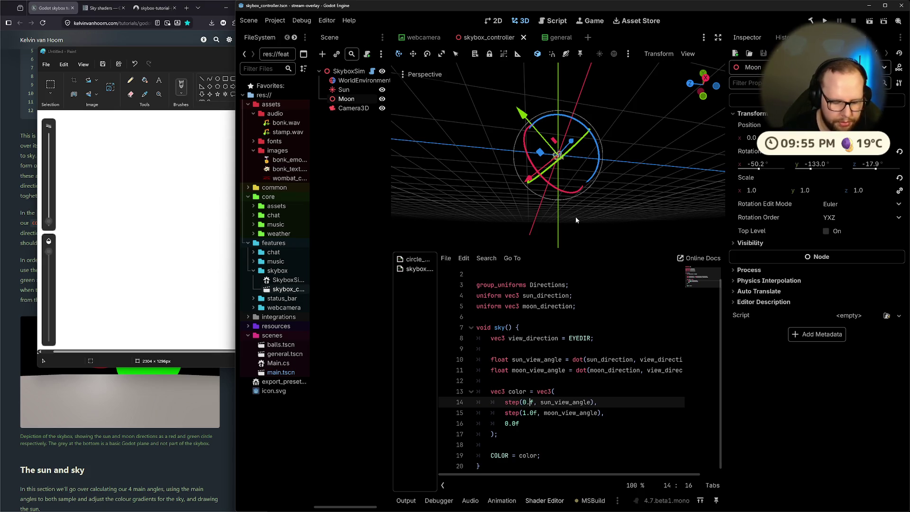
{"action": "type", "text": "95"}
{"action": "key", "text": "ctrl+s"}
{"action": "mouse_move", "coordinate": [584, 205]}
{"action": "left_mouse_down"}
{"action": "mouse_move", "coordinate": [570, 180]}
{"action": "mouse_move", "coordinate": [624, 140]}
{"action": "mouse_move", "coordinate": [661, 166]}
{"action": "left_mouse_up"}
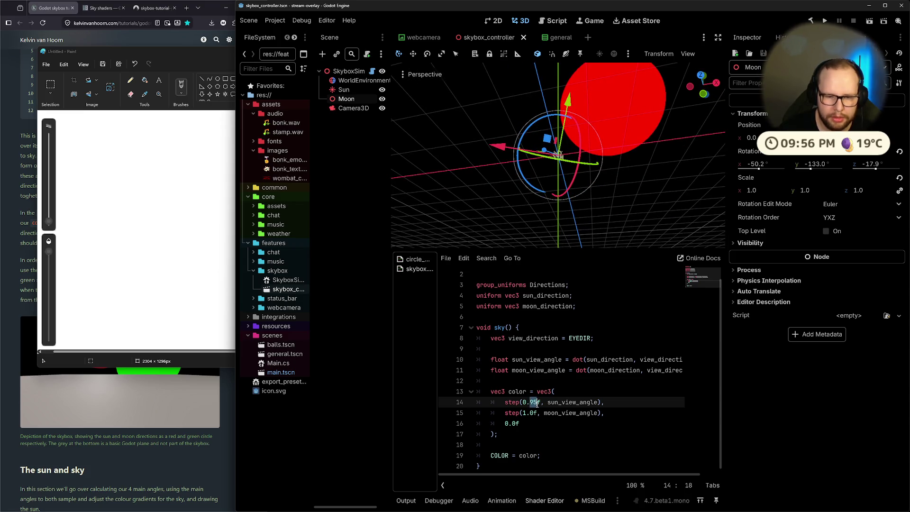
Step: Set the moon threshold on line 15 to 0.95, then adjust the Moon and Sun orientation
{"action": "left_click_drag", "start_coordinate": [522, 413], "coordinate": [527, 416]}
{"action": "type", "text": "95"}
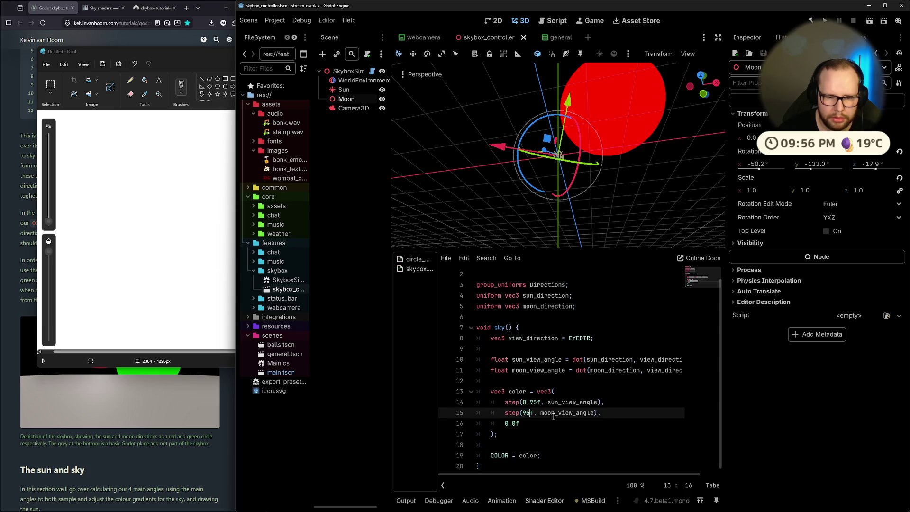
{"action": "type", "text": "0."}
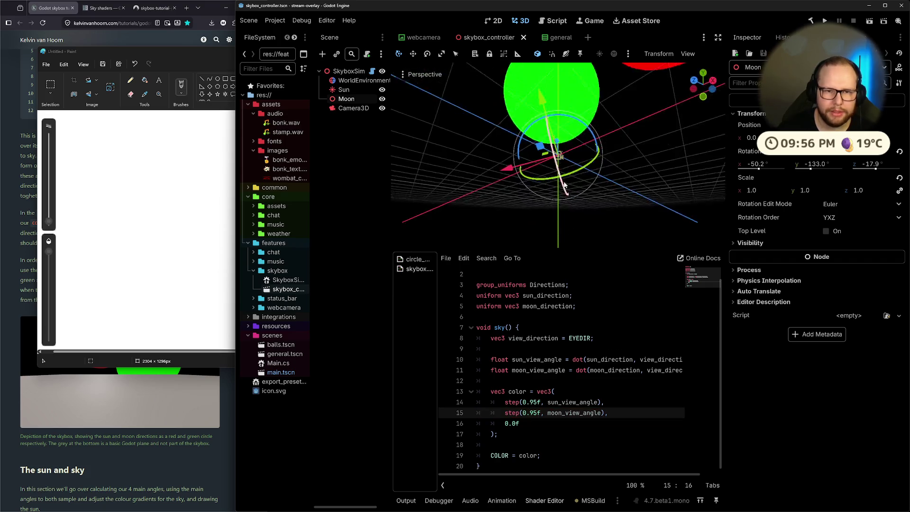
{"action": "mouse_move", "coordinate": [563, 174]}
{"action": "left_mouse_down"}
{"action": "mouse_move", "coordinate": [567, 164]}
{"action": "mouse_move", "coordinate": [473, 161]}
{"action": "left_mouse_up"}
{"action": "left_click", "coordinate": [557, 153]}
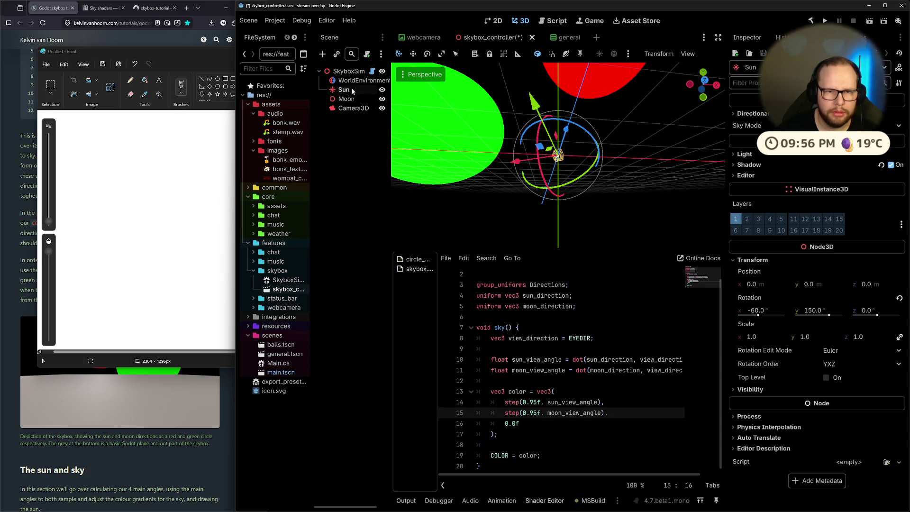
{"action": "left_click_drag", "start_coordinate": [550, 150], "coordinate": [539, 149]}
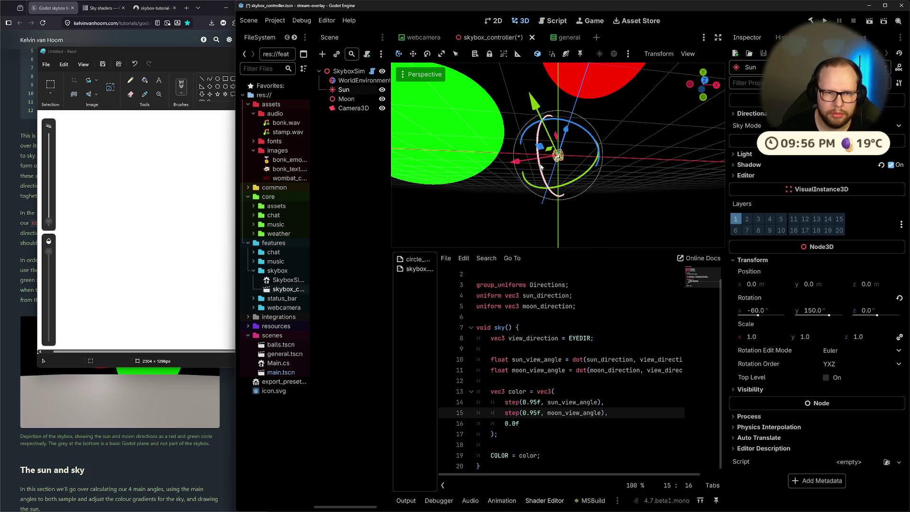
{"action": "key", "text": "r"}
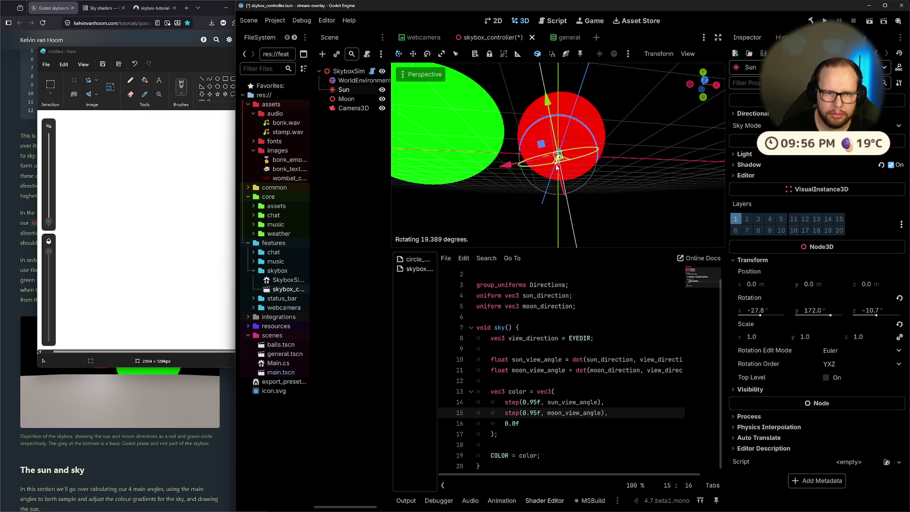
Step: Finish rotating the Sun and rotate the Moon so their sky discs separate, then switch to the docs desktop
{"action": "left_click", "coordinate": [554, 167]}
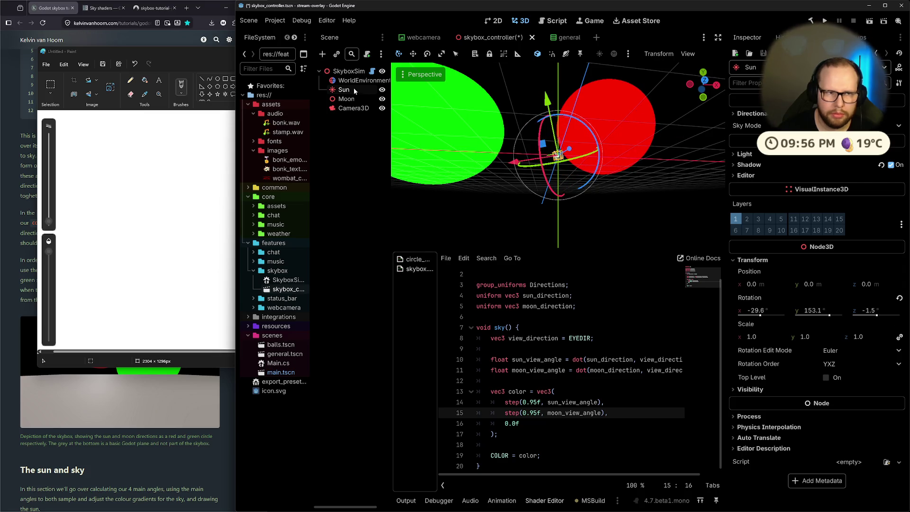
{"action": "left_click", "coordinate": [568, 163]}
{"action": "mouse_move", "coordinate": [568, 163]}
{"action": "left_mouse_down"}
{"action": "mouse_move", "coordinate": [625, 155]}
{"action": "mouse_move", "coordinate": [610, 156]}
{"action": "mouse_move", "coordinate": [608, 192]}
{"action": "mouse_move", "coordinate": [591, 197]}
{"action": "left_mouse_up"}
{"action": "scroll", "coordinate": [591, 197], "scroll_direction": "up", "scroll_amount": 3}
{"action": "mouse_move", "coordinate": [593, 166]}
{"action": "left_mouse_down"}
{"action": "mouse_move", "coordinate": [623, 165]}
{"action": "mouse_move", "coordinate": [565, 156]}
{"action": "left_mouse_up"}
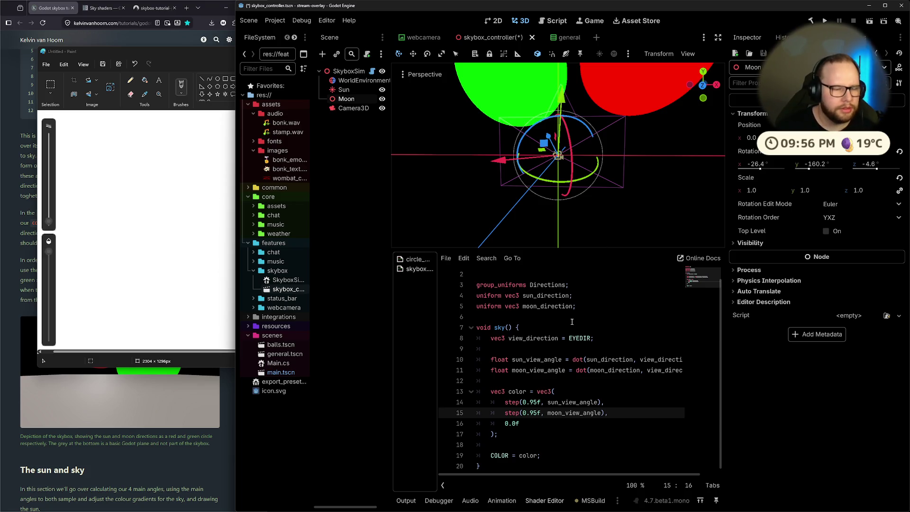
{"action": "key", "text": "ctrl+super+Right"}
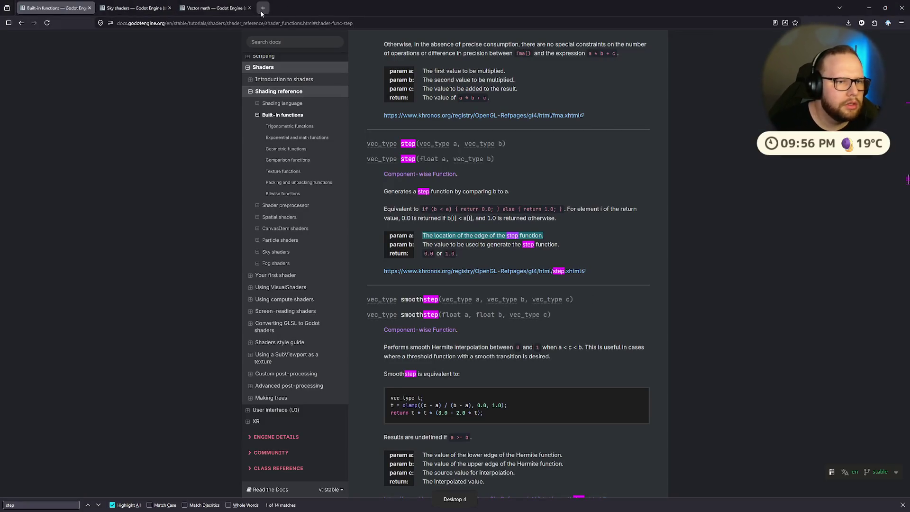
Step: Web-search 'godot what is EYEDIR' and open the Reddit sky shader post and its video
{"action": "left_click", "coordinate": [262, 8]}
{"action": "type", "text": "godot what is EYED"}
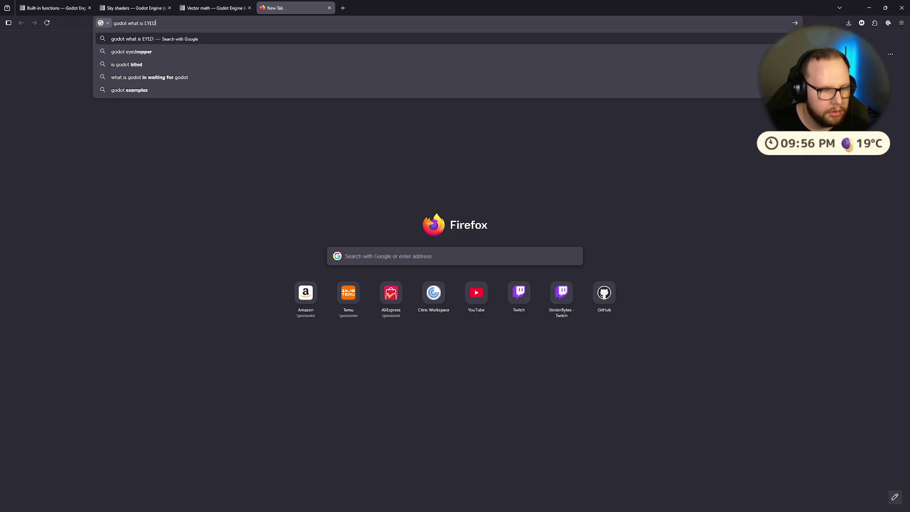
{"action": "type", "text": "IR"}
{"action": "key", "text": "Return"}
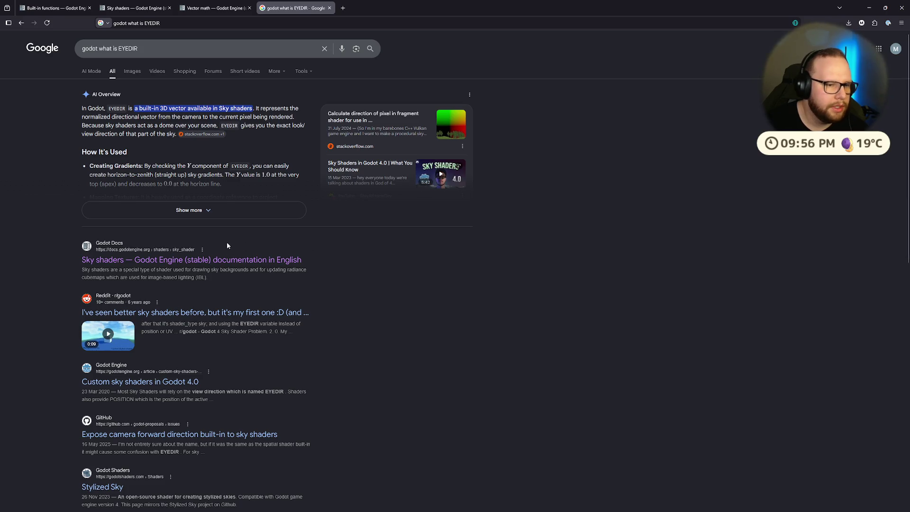
{"action": "middle_click", "coordinate": [171, 317]}
{"action": "left_click", "coordinate": [374, 7]}
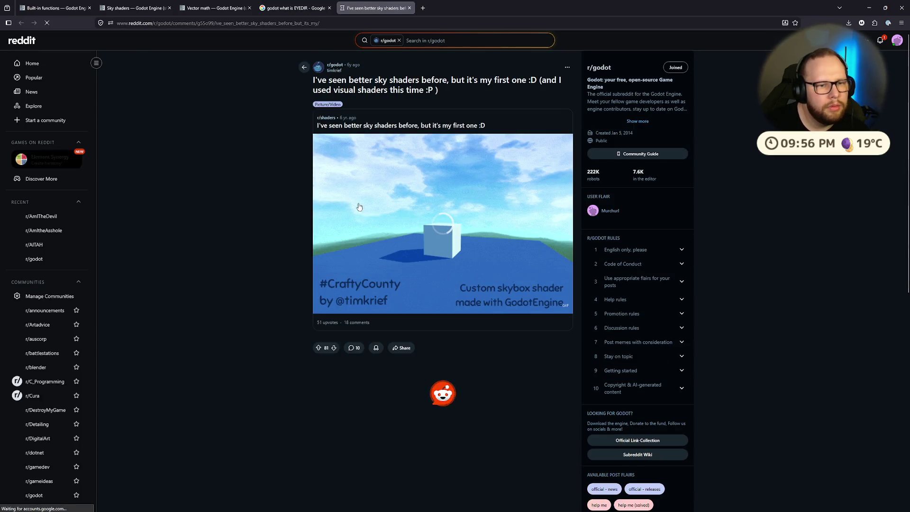
{"action": "left_click", "coordinate": [432, 215]}
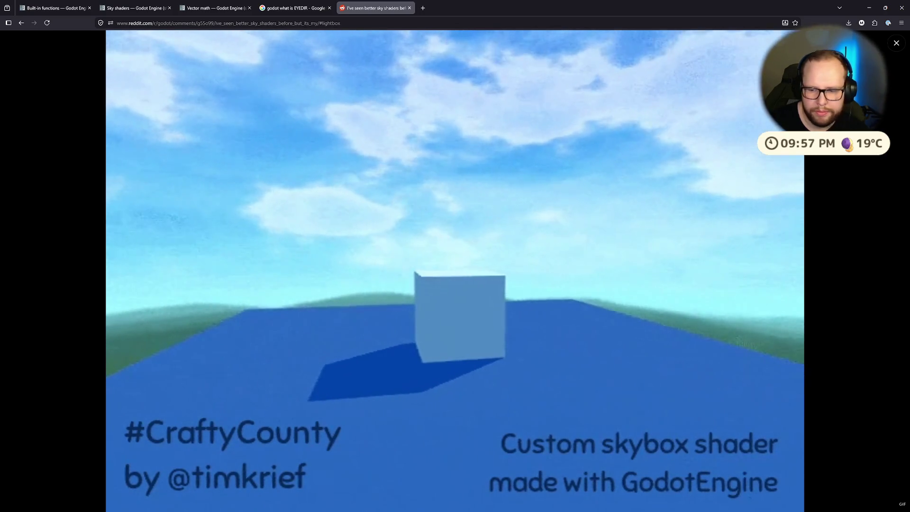
{"action": "left_click", "coordinate": [830, 355]}
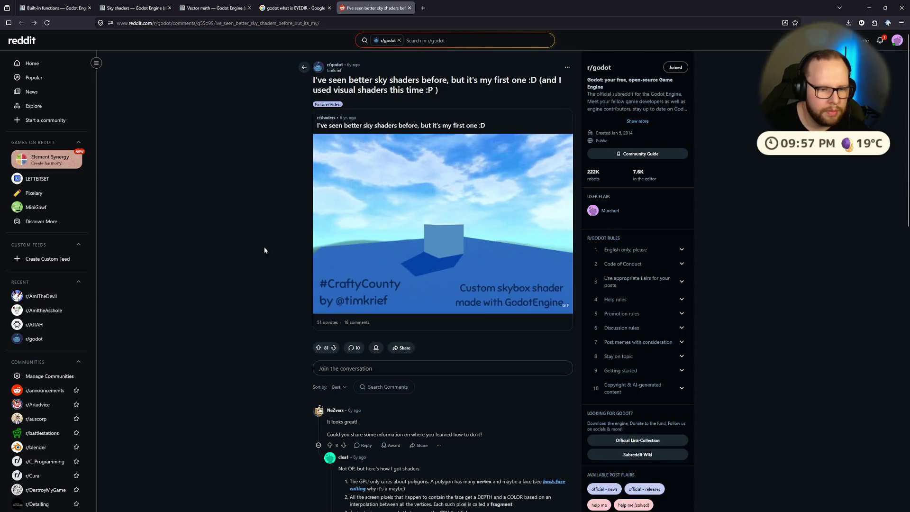
Step: Find EYEDIR in the Reddit thread, try its GitHub link, then return to the Sky shaders docs
{"action": "scroll", "coordinate": [175, 273], "scroll_direction": "down", "scroll_amount": 10}
{"action": "scroll", "coordinate": [247, 252], "scroll_direction": "down", "scroll_amount": 2}
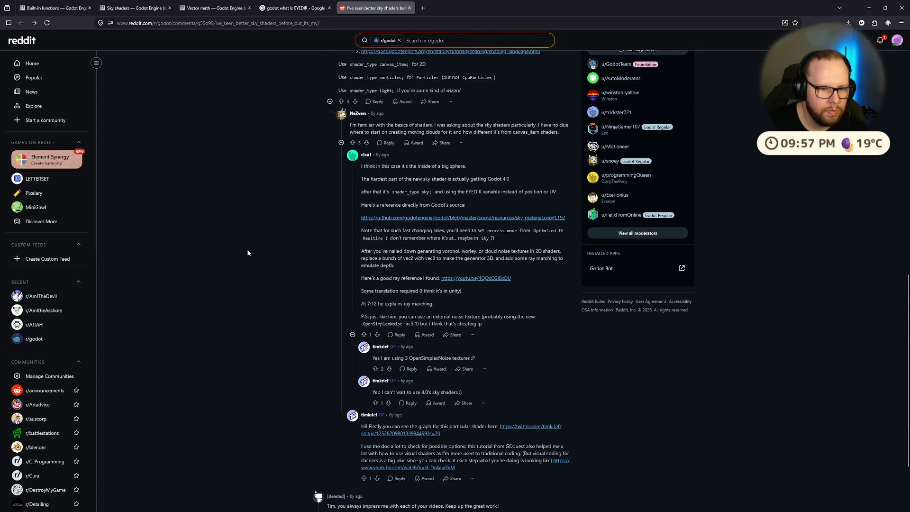
{"action": "key", "text": "ctrl+f"}
{"action": "type", "text": "EYEDIR"}
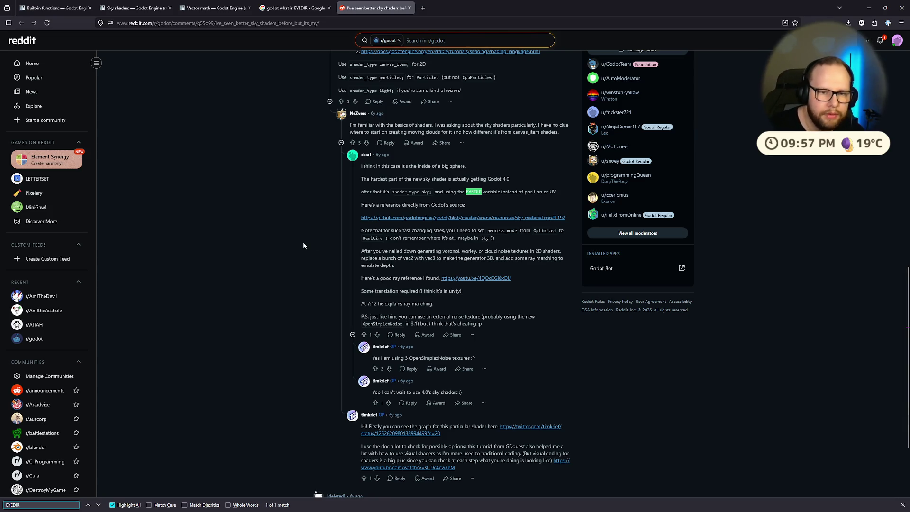
{"action": "left_click", "coordinate": [491, 217]}
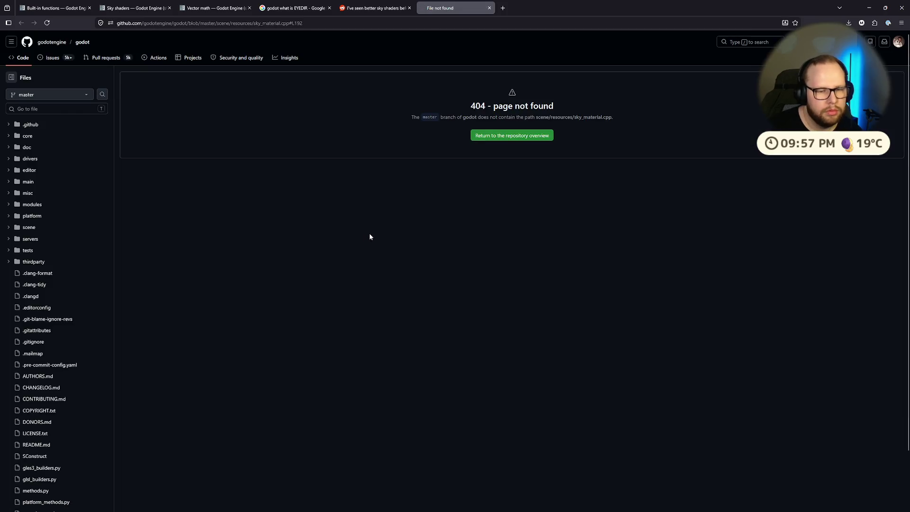
{"action": "left_click", "coordinate": [490, 8]}
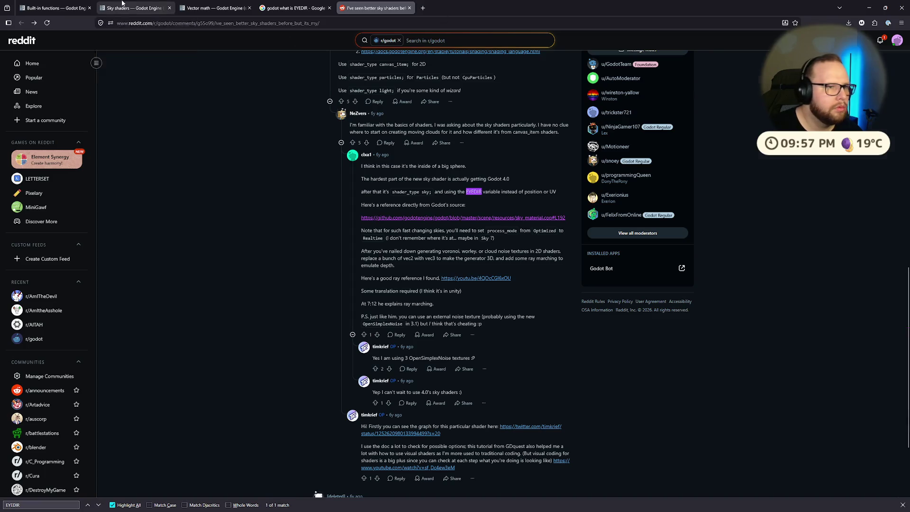
{"action": "left_click", "coordinate": [137, 8]}
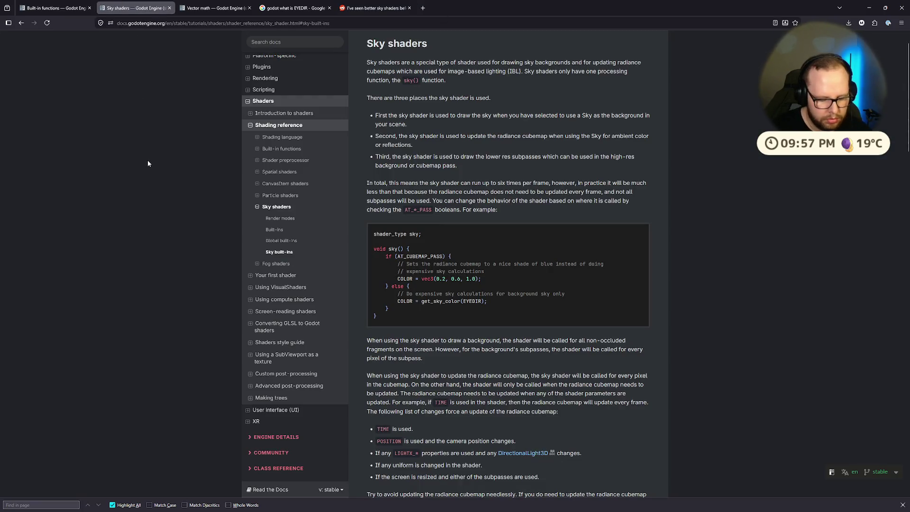
Step: Step through EYEDIR matches on the docs page to its Sky built-ins entry, then return to Godot
{"action": "type", "text": "EYEDIR"}
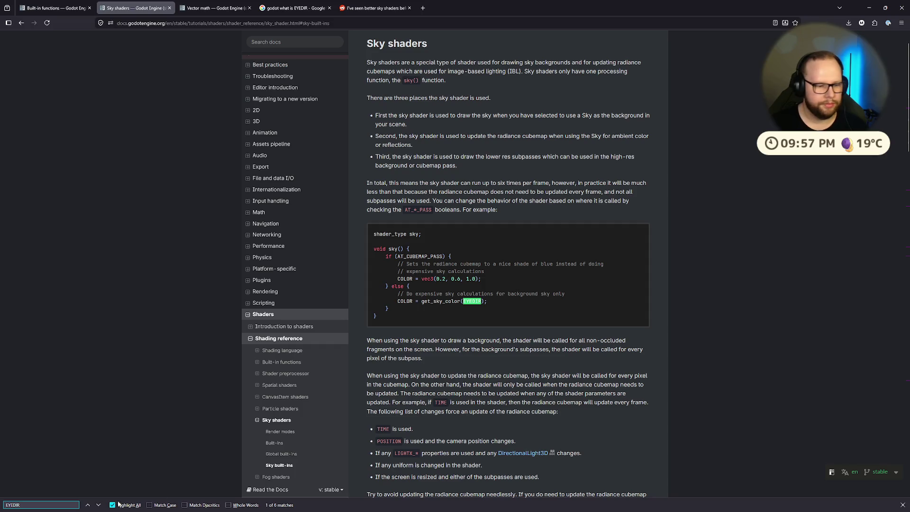
{"action": "left_click", "coordinate": [99, 505]}
{"action": "key", "text": "Return"}
{"action": "key", "text": "Return"}
{"action": "left_click", "coordinate": [87, 505]}
{"action": "left_click", "coordinate": [87, 505]}
{"action": "left_click", "coordinate": [87, 505]}
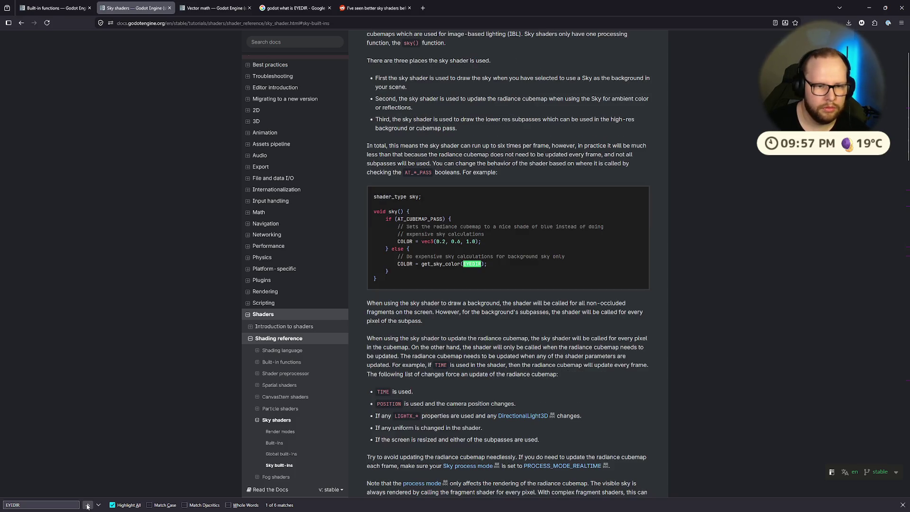
{"action": "left_click", "coordinate": [98, 505]}
{"action": "left_click", "coordinate": [98, 505]}
{"action": "left_click", "coordinate": [98, 505]}
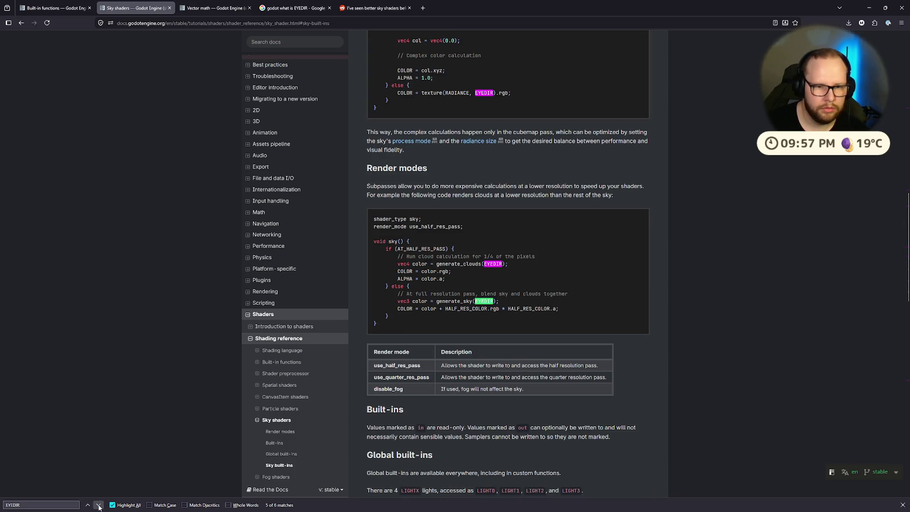
{"action": "left_click", "coordinate": [99, 505]}
{"action": "left_click", "coordinate": [98, 505]}
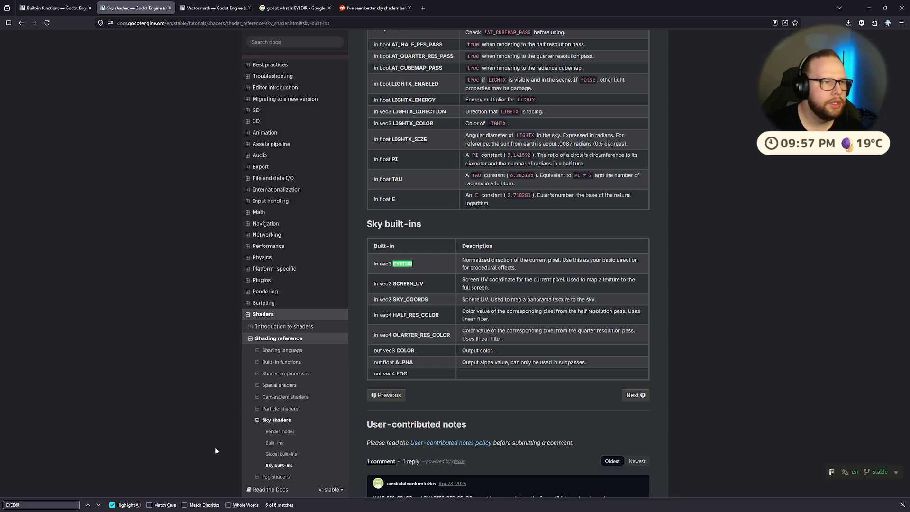
{"action": "key", "text": "ctrl+super+Right"}
{"action": "scroll", "coordinate": [551, 176], "scroll_direction": "up", "scroll_amount": 5}
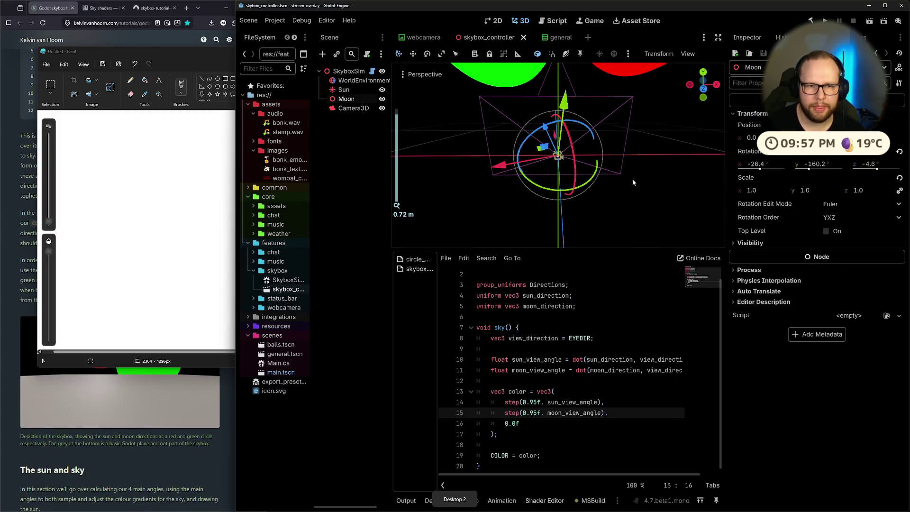
Step: Nudge the Moon's rotation and orbit the viewport so the sun and moon discs sit level
{"action": "scroll", "coordinate": [552, 177], "scroll_direction": "up", "scroll_amount": 3}
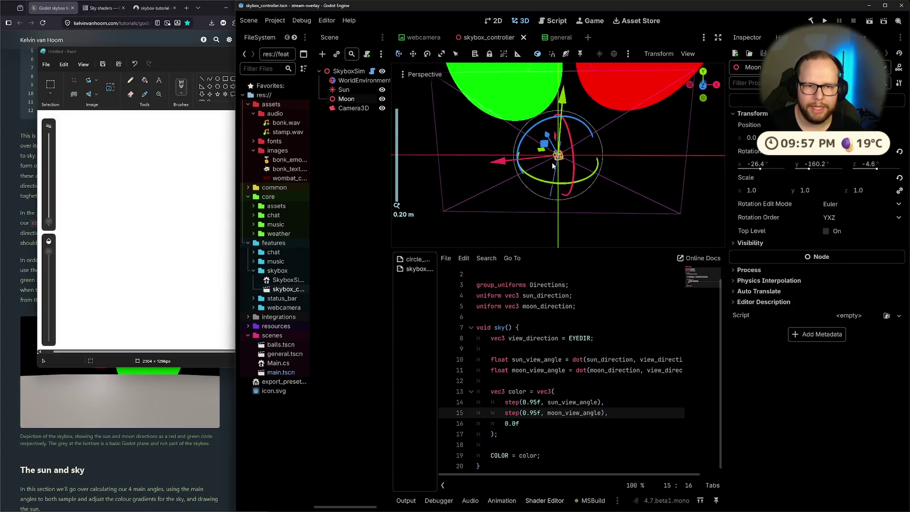
{"action": "mouse_move", "coordinate": [560, 160]}
{"action": "left_mouse_down"}
{"action": "mouse_move", "coordinate": [570, 159]}
{"action": "mouse_move", "coordinate": [559, 154]}
{"action": "left_mouse_up"}
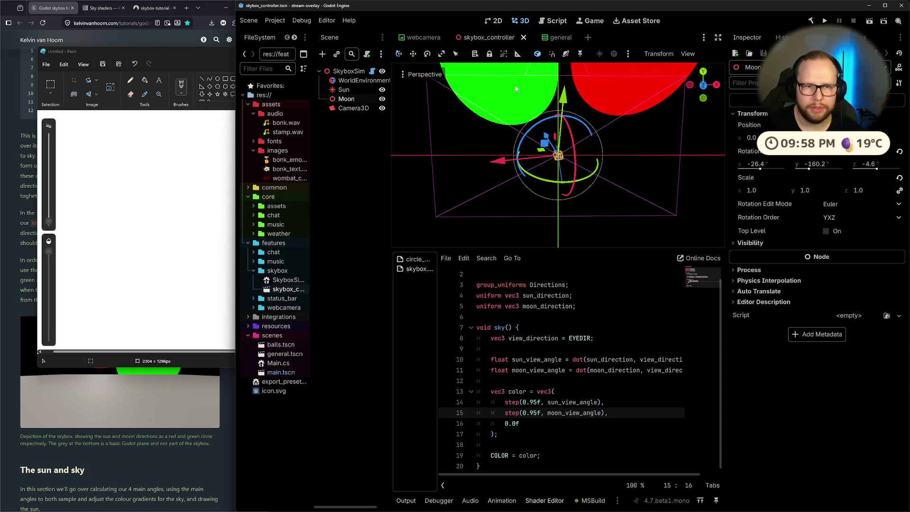
{"action": "mouse_move", "coordinate": [573, 113]}
{"action": "left_mouse_down"}
{"action": "mouse_move", "coordinate": [519, 96]}
{"action": "mouse_move", "coordinate": [567, 69]}
{"action": "mouse_move", "coordinate": [574, 106]}
{"action": "left_mouse_up"}
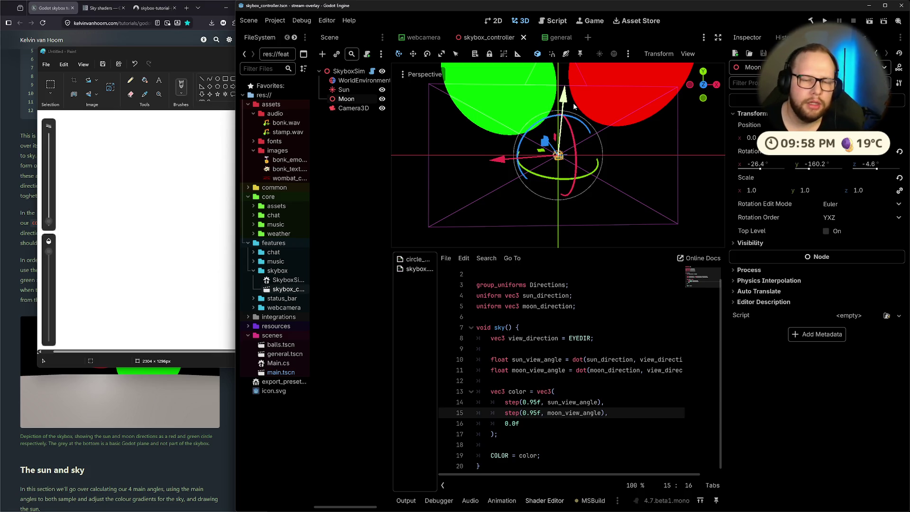
{"action": "left_click_drag", "start_coordinate": [567, 133], "coordinate": [563, 140]}
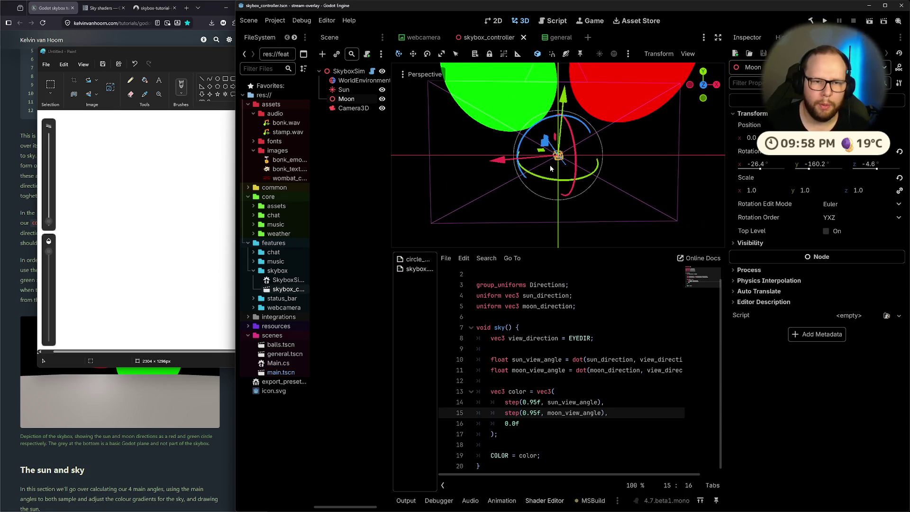
{"action": "scroll", "coordinate": [561, 162], "scroll_direction": "up", "scroll_amount": 2}
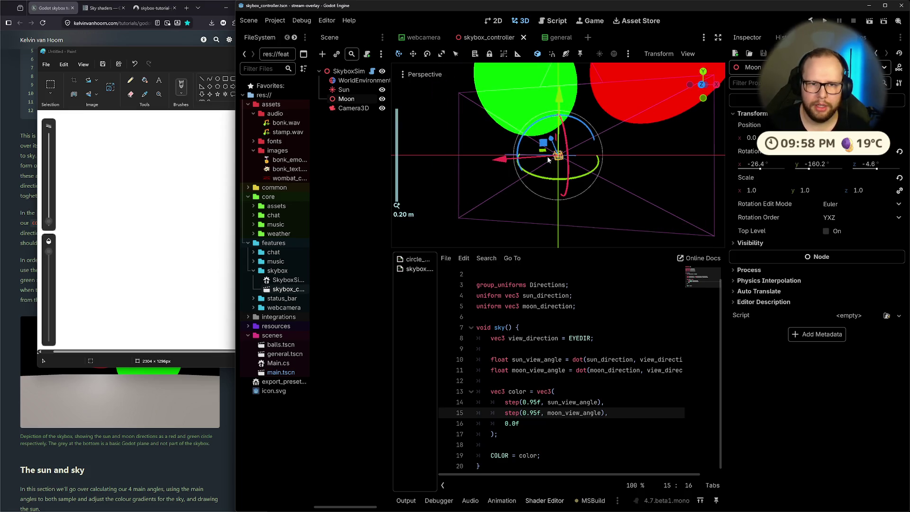
{"action": "mouse_move", "coordinate": [565, 155]}
{"action": "left_mouse_down"}
{"action": "mouse_move", "coordinate": [616, 145]}
{"action": "mouse_move", "coordinate": [658, 165]}
{"action": "mouse_move", "coordinate": [623, 152]}
{"action": "mouse_move", "coordinate": [566, 151]}
{"action": "left_mouse_up"}
{"action": "left_click", "coordinate": [588, 157]}
{"action": "mouse_move", "coordinate": [556, 227]}
{"action": "left_mouse_down"}
{"action": "mouse_move", "coordinate": [547, 199]}
{"action": "mouse_move", "coordinate": [567, 173]}
{"action": "mouse_move", "coordinate": [627, 156]}
{"action": "mouse_move", "coordinate": [578, 184]}
{"action": "left_mouse_up"}
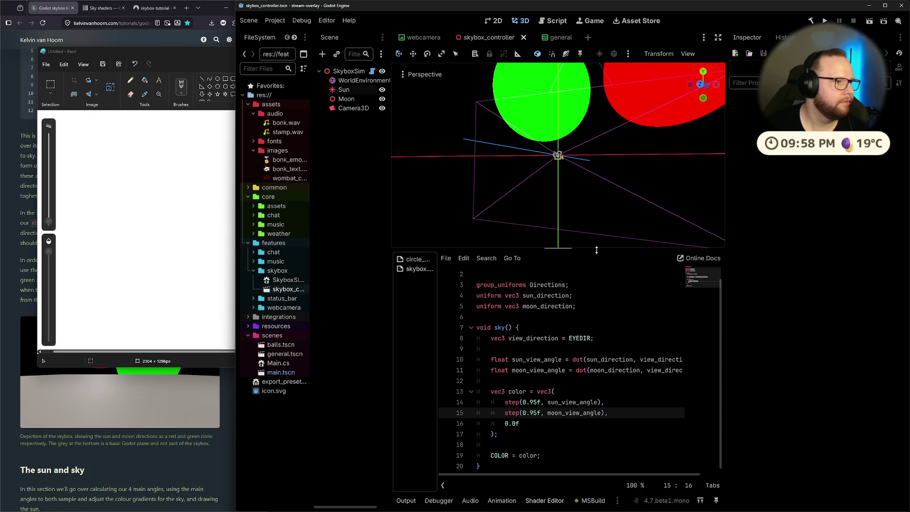
Step: Change lines 14 and 15 to step(0.9f, …), save, and bring the Paint sketch forward
{"action": "left_click", "coordinate": [541, 402]}
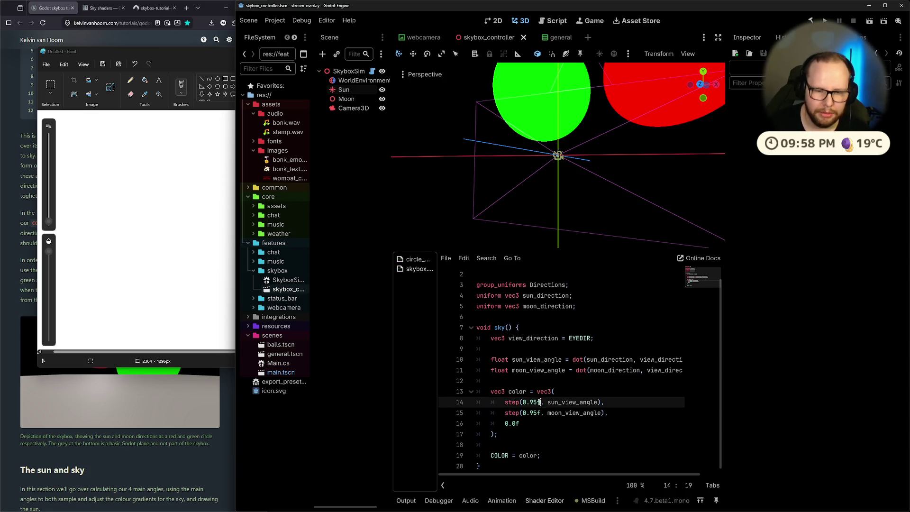
{"action": "key", "text": "Left"}
{"action": "key", "text": "BackSpace"}
{"action": "key", "text": "Down"}
{"action": "key", "text": "Delete"}
{"action": "key", "text": "ctrl+s"}
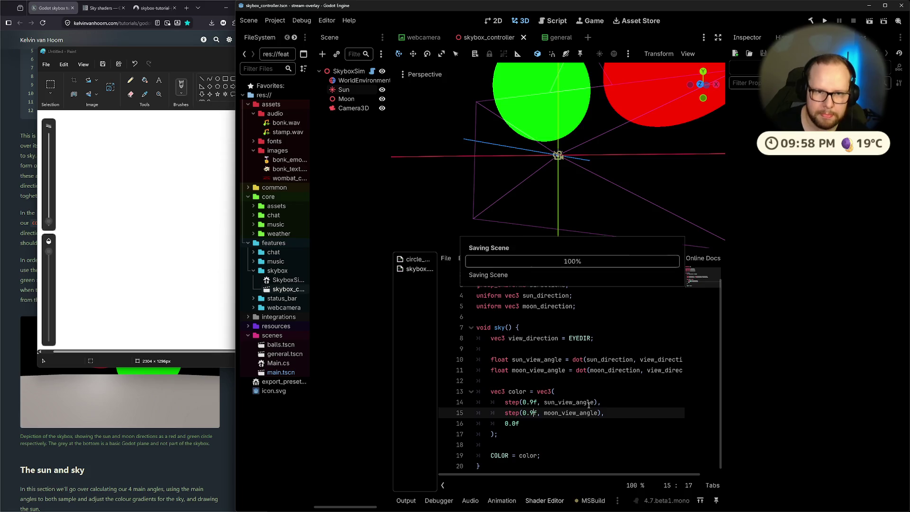
{"action": "scroll", "coordinate": [658, 127], "scroll_direction": "up", "scroll_amount": 3}
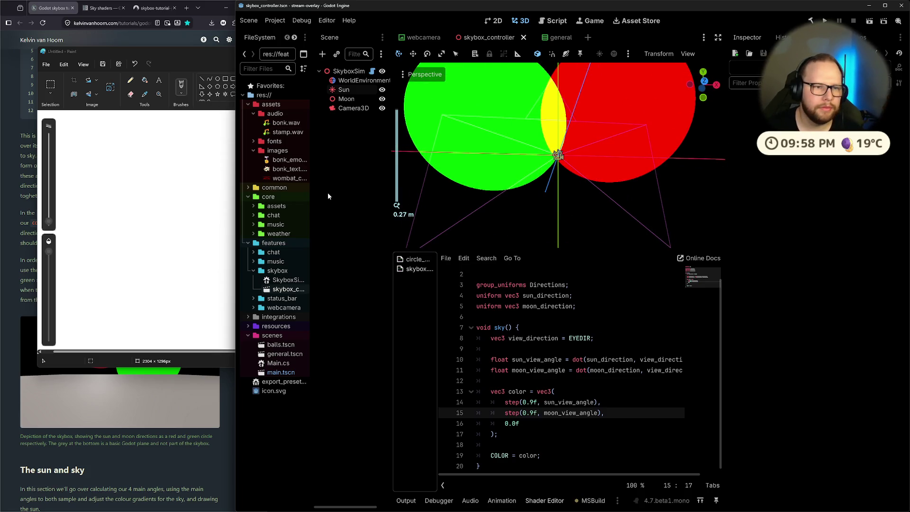
{"action": "left_click", "coordinate": [131, 175]}
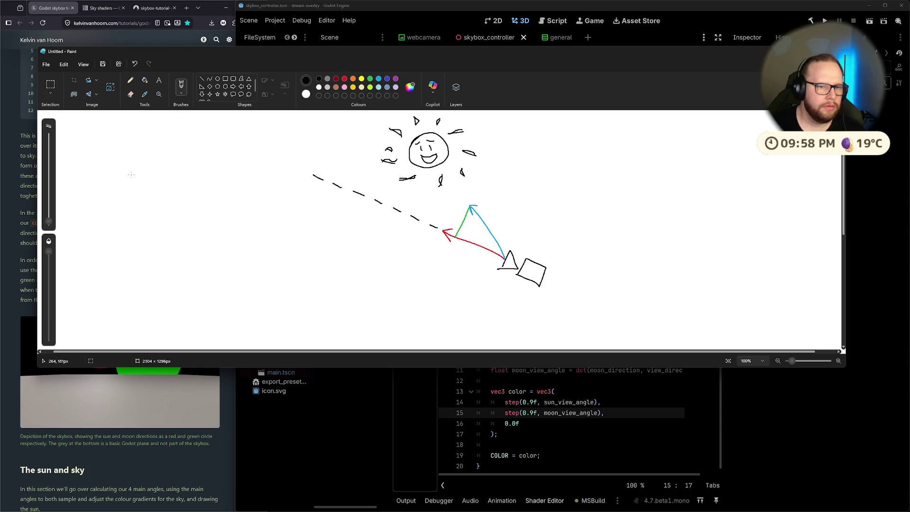
Step: Fill the sketched sun's face with yellow using the Fill tool, then minimize Paint
{"action": "scroll", "coordinate": [446, 121], "scroll_direction": "up", "scroll_amount": 1}
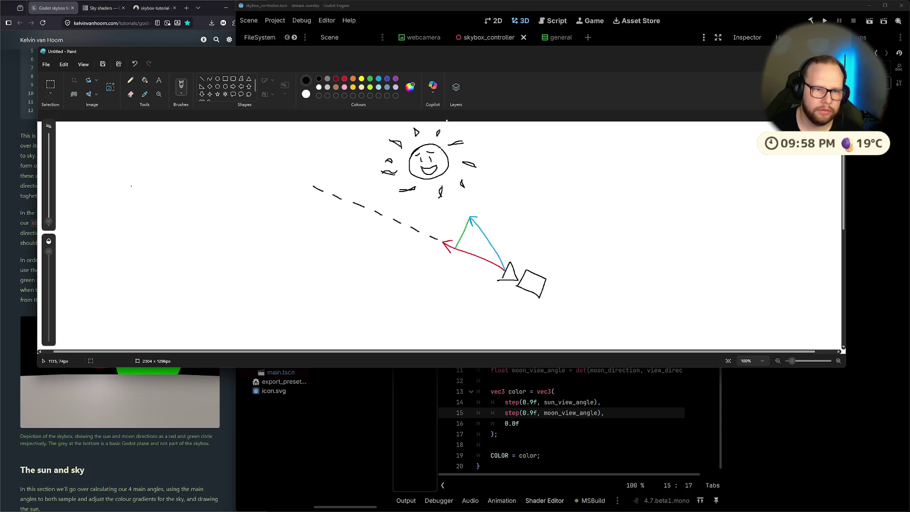
{"action": "scroll", "coordinate": [446, 121], "scroll_direction": "up", "scroll_amount": 5}
{"action": "left_click", "coordinate": [353, 87]}
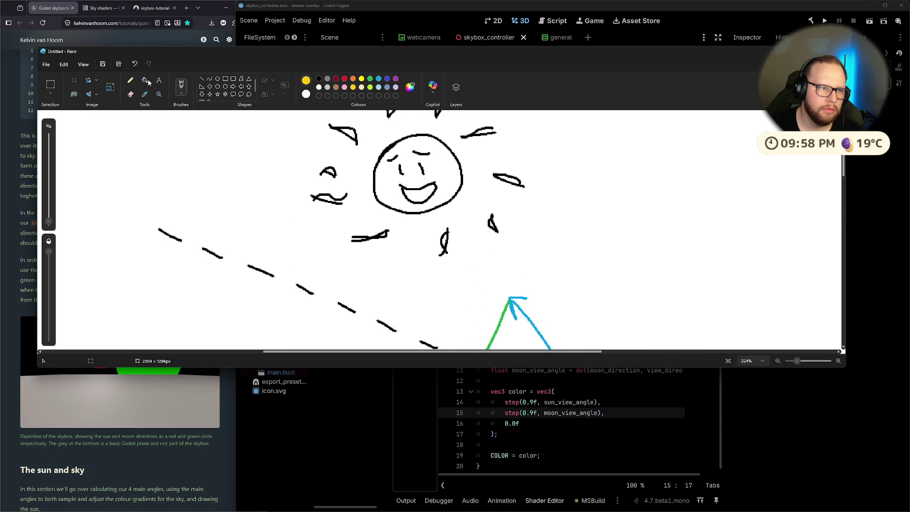
{"action": "left_click", "coordinate": [144, 80]}
{"action": "left_click", "coordinate": [387, 173]}
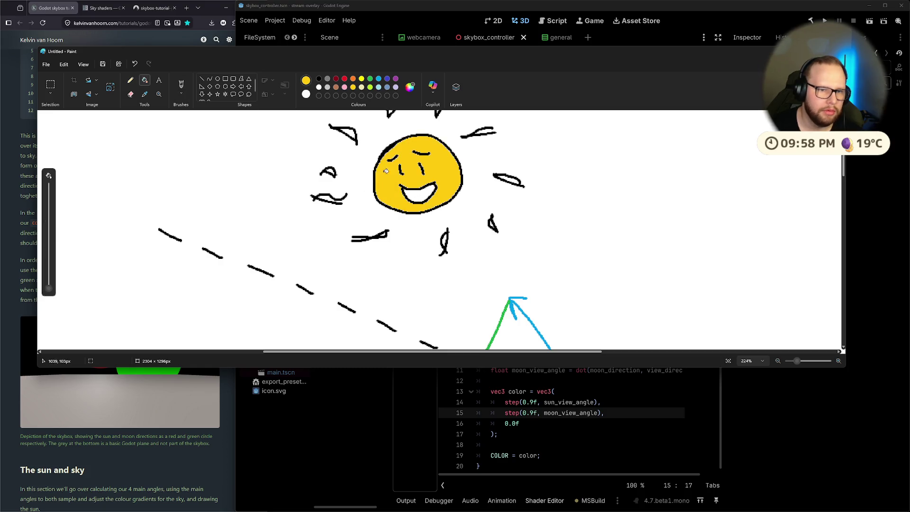
{"action": "scroll", "coordinate": [420, 141], "scroll_direction": "down", "scroll_amount": 2}
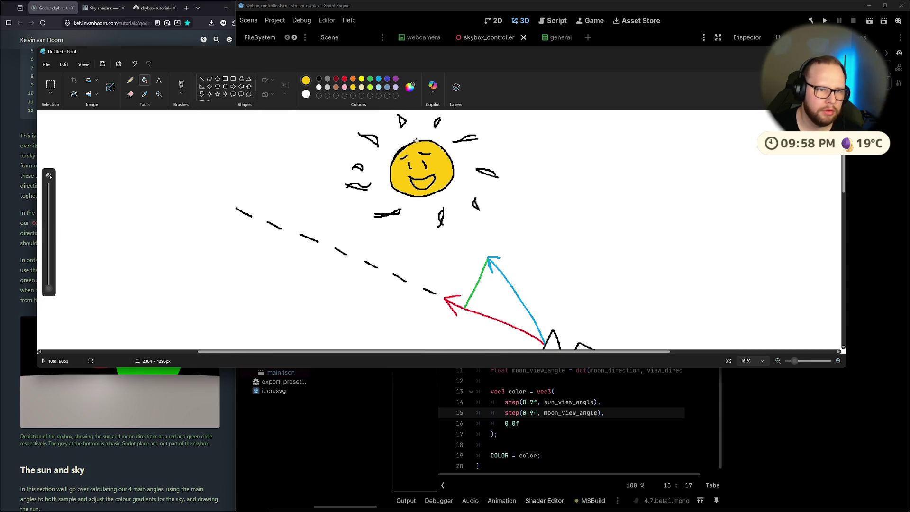
{"action": "scroll", "coordinate": [419, 141], "scroll_direction": "down", "scroll_amount": 3}
{"action": "scroll", "coordinate": [441, 140], "scroll_direction": "down", "scroll_amount": 3}
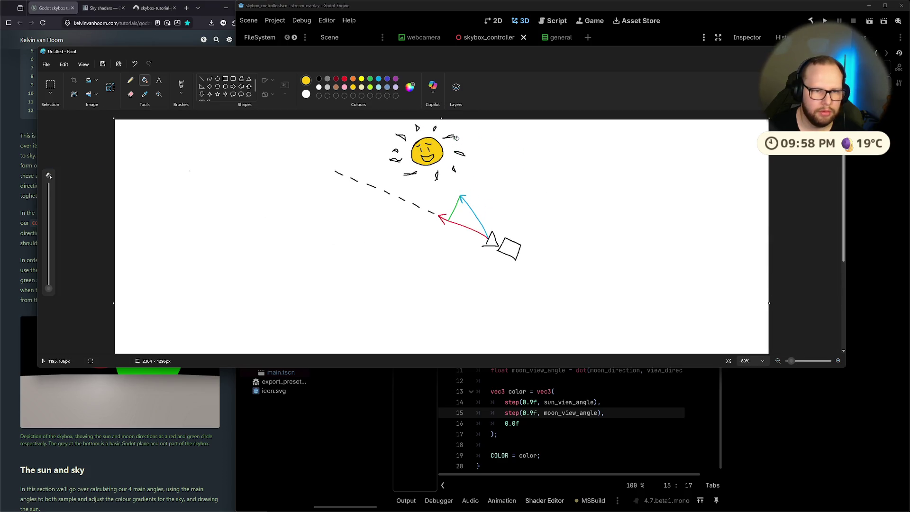
{"action": "left_click", "coordinate": [803, 51]}
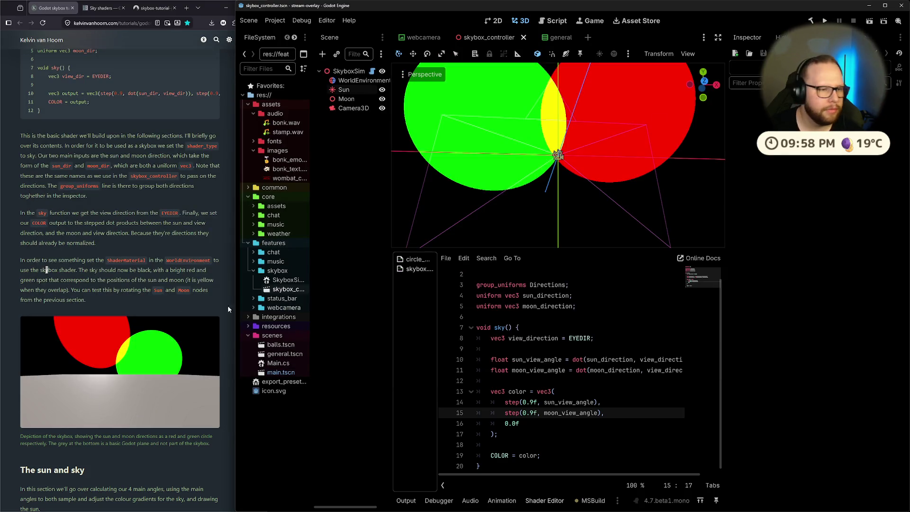
Step: In the skybox tutorial, highlight the sentences about the expected sky and rotating sun and moon
{"action": "scroll", "coordinate": [123, 223], "scroll_direction": "down", "scroll_amount": 1}
{"action": "left_click", "coordinate": [47, 232]}
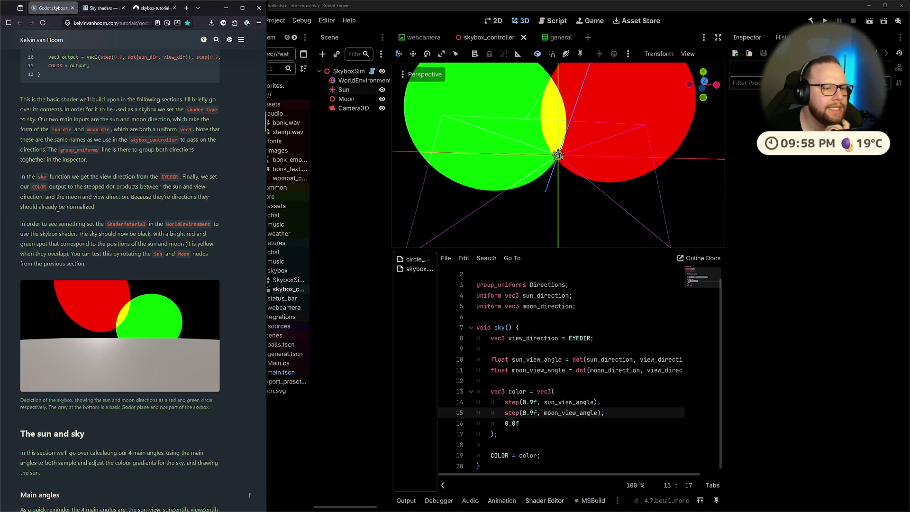
{"action": "left_click_drag", "start_coordinate": [85, 224], "coordinate": [210, 224]}
{"action": "left_click", "coordinate": [44, 242]}
{"action": "mouse_move", "coordinate": [78, 234]}
{"action": "left_mouse_down"}
{"action": "mouse_move", "coordinate": [152, 234]}
{"action": "mouse_move", "coordinate": [141, 254]}
{"action": "left_mouse_up"}
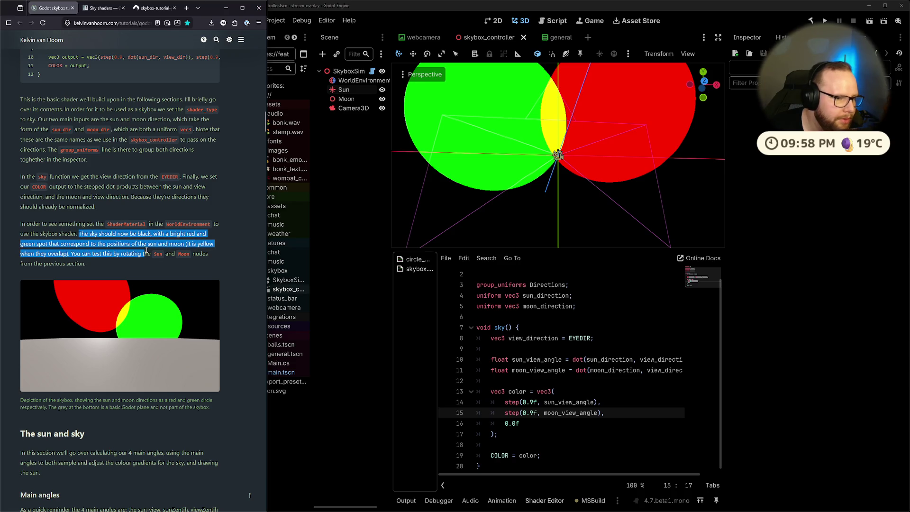
{"action": "left_click", "coordinate": [140, 253]}
{"action": "left_click_drag", "start_coordinate": [37, 253], "coordinate": [142, 257]}
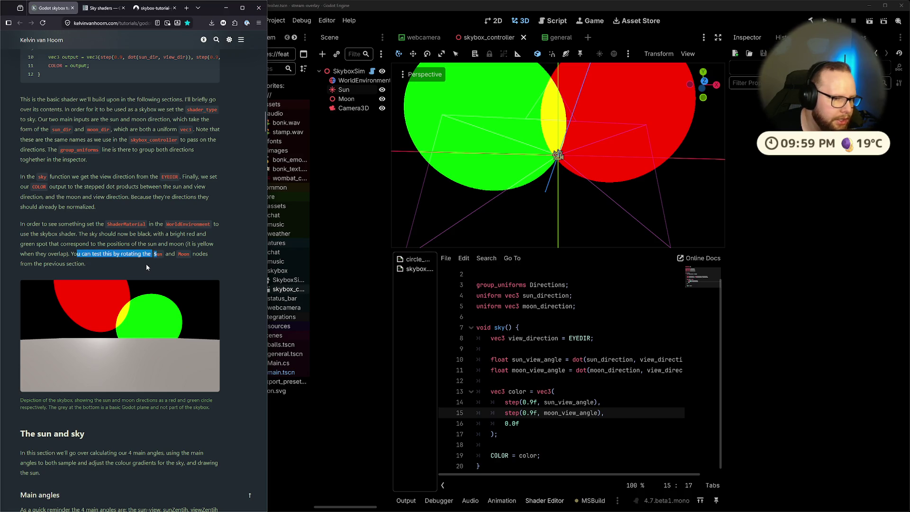
{"action": "left_click", "coordinate": [148, 267]}
Step: Scroll past the skybox image and highlight the opening of "The sun and sky" section
{"action": "scroll", "coordinate": [147, 266], "scroll_direction": "down", "scroll_amount": 5}
{"action": "left_click_drag", "start_coordinate": [3, 192], "coordinate": [211, 189]}
{"action": "left_click", "coordinate": [148, 200]}
{"action": "scroll", "coordinate": [149, 200], "scroll_direction": "down", "scroll_amount": 2}
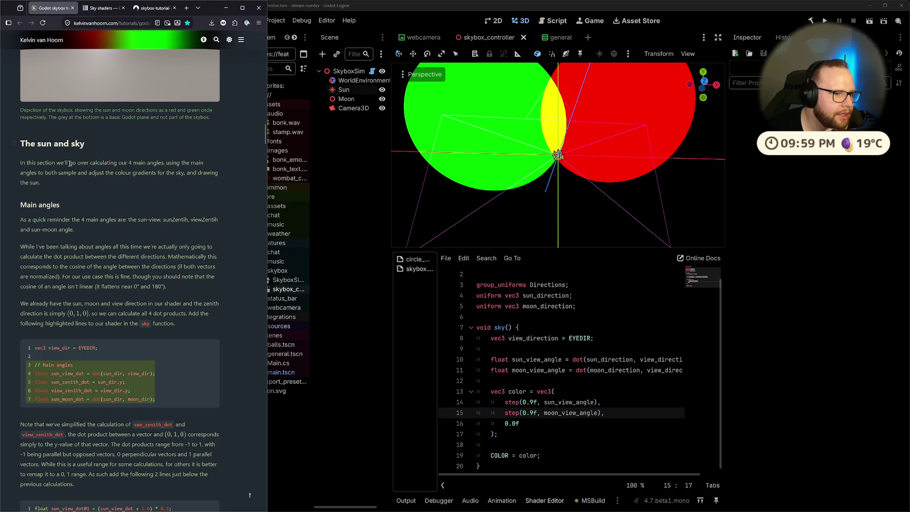
{"action": "left_click_drag", "start_coordinate": [19, 166], "coordinate": [84, 166]}
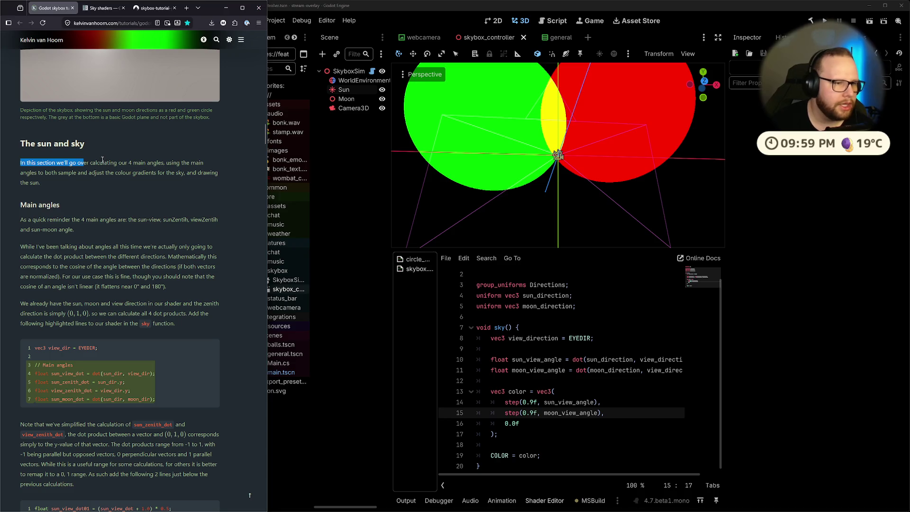
{"action": "scroll", "coordinate": [94, 172], "scroll_direction": "down", "scroll_amount": 3}
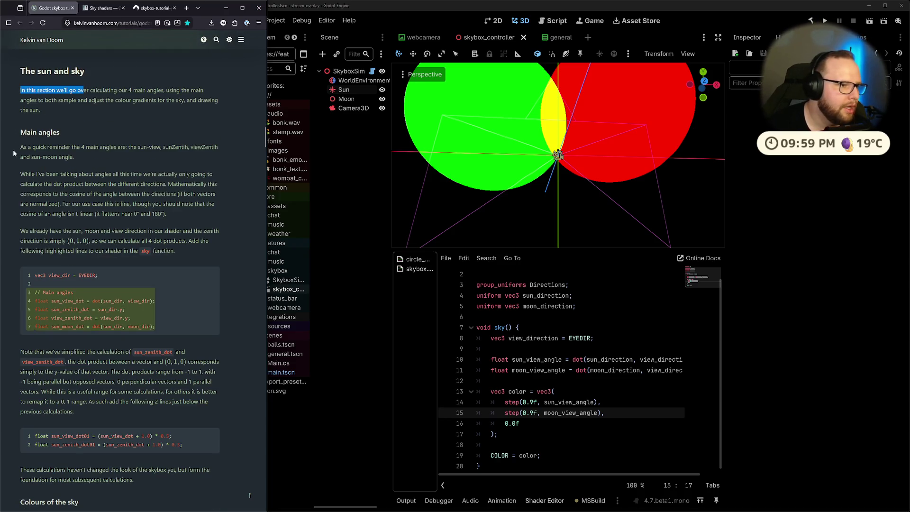
{"action": "left_click_drag", "start_coordinate": [16, 147], "coordinate": [219, 148]}
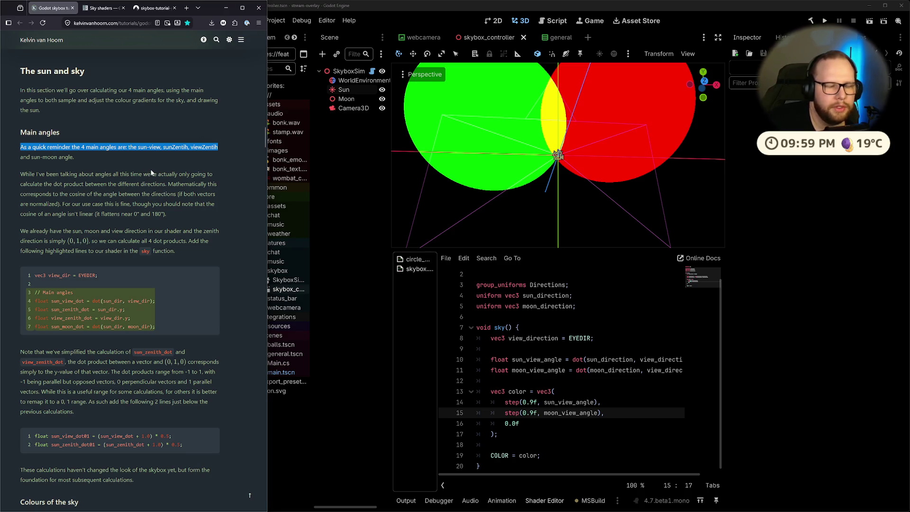
{"action": "scroll", "coordinate": [151, 173], "scroll_direction": "down", "scroll_amount": 3}
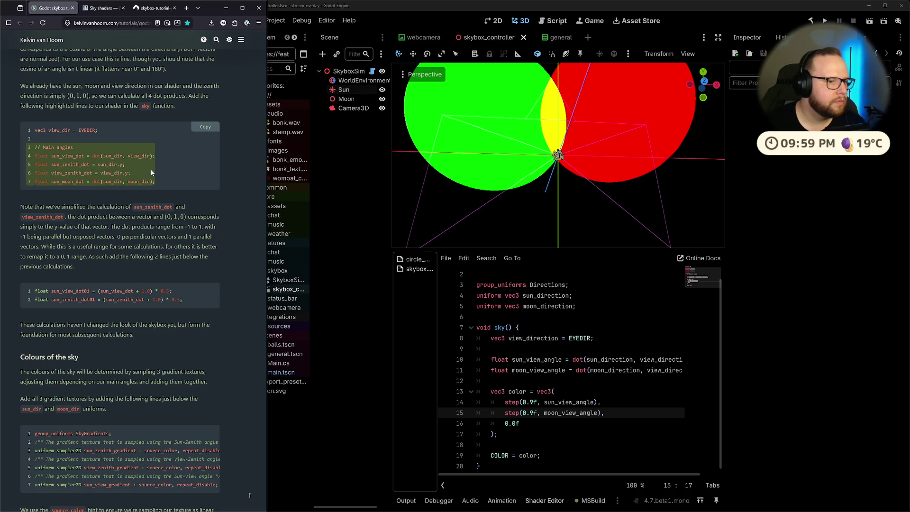
{"action": "scroll", "coordinate": [150, 169], "scroll_direction": "up", "scroll_amount": 2}
{"action": "scroll", "coordinate": [127, 152], "scroll_direction": "down", "scroll_amount": 3}
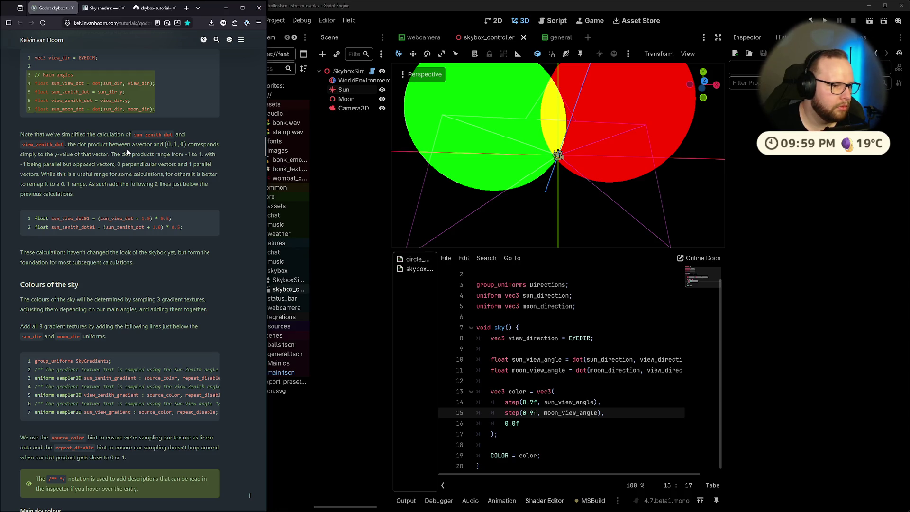
{"action": "scroll", "coordinate": [127, 152], "scroll_direction": "down", "scroll_amount": 15}
{"action": "scroll", "coordinate": [127, 153], "scroll_direction": "down", "scroll_amount": 3}
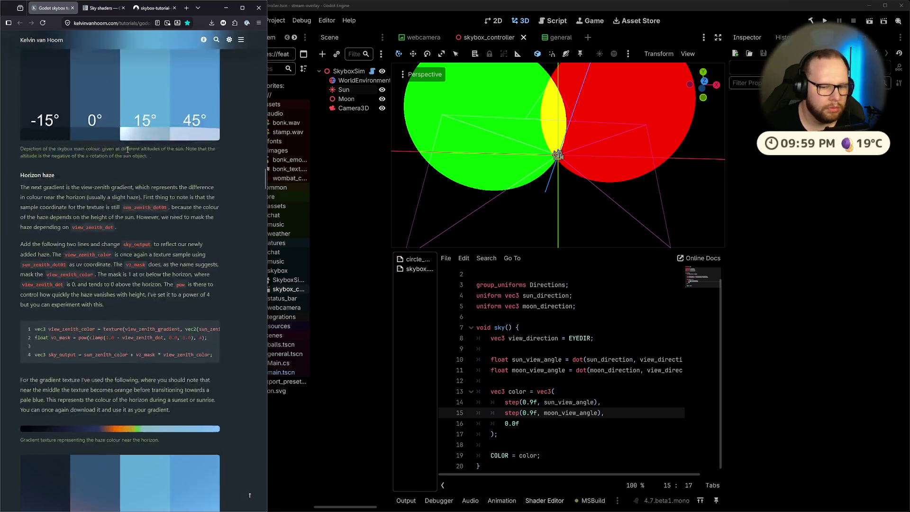
{"action": "scroll", "coordinate": [128, 150], "scroll_direction": "up", "scroll_amount": 18}
{"action": "scroll", "coordinate": [128, 150], "scroll_direction": "up", "scroll_amount": 5}
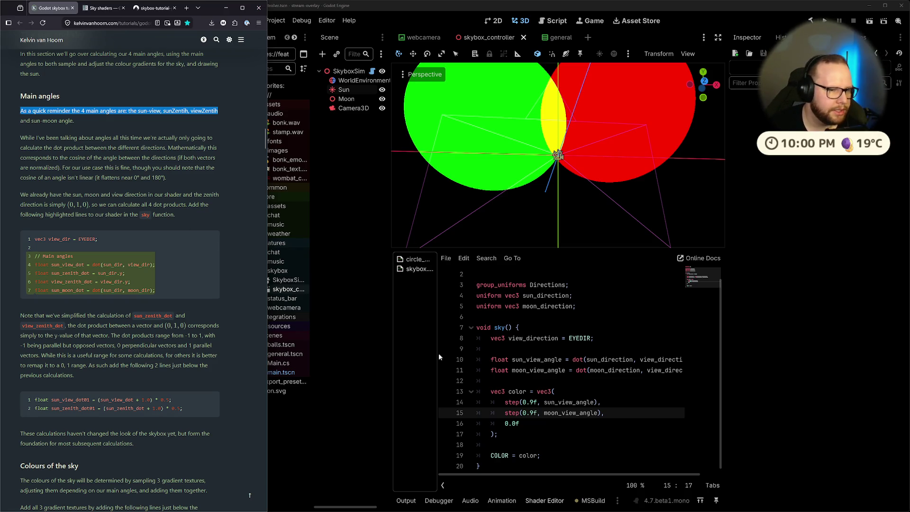
{"action": "left_click", "coordinate": [534, 349]}
Step: Start a float declaration below line 8, then delete it along with the extra blank lines
{"action": "key", "text": "Return"}
{"action": "key", "text": "Return"}
{"action": "key", "text": "Up"}
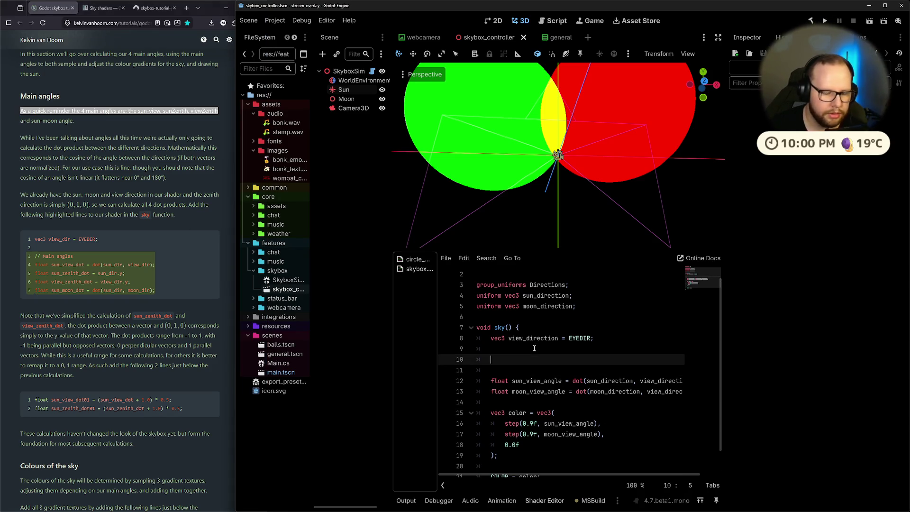
{"action": "type", "text": "float sun"}
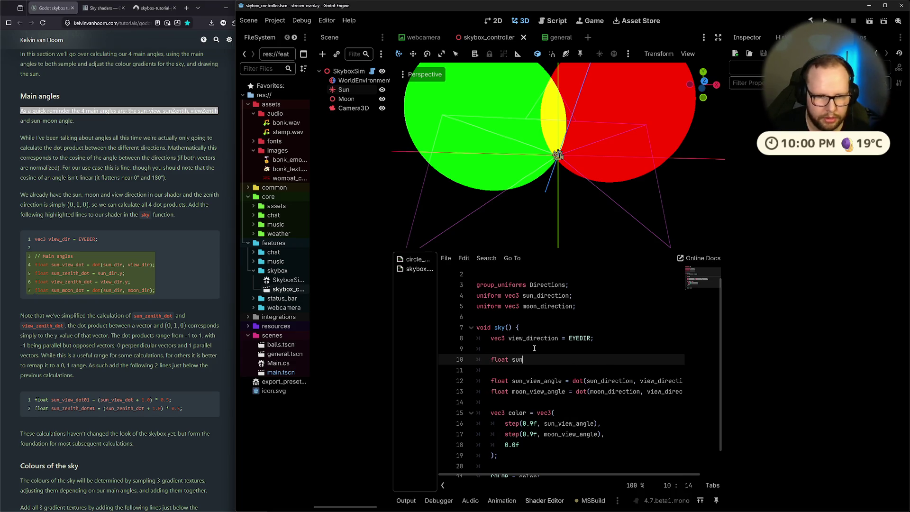
{"action": "key", "text": "ctrl+BackSpace"}
{"action": "key", "text": "ctrl+BackSpace"}
{"action": "key", "text": "BackSpace"}
{"action": "key", "text": "BackSpace"}
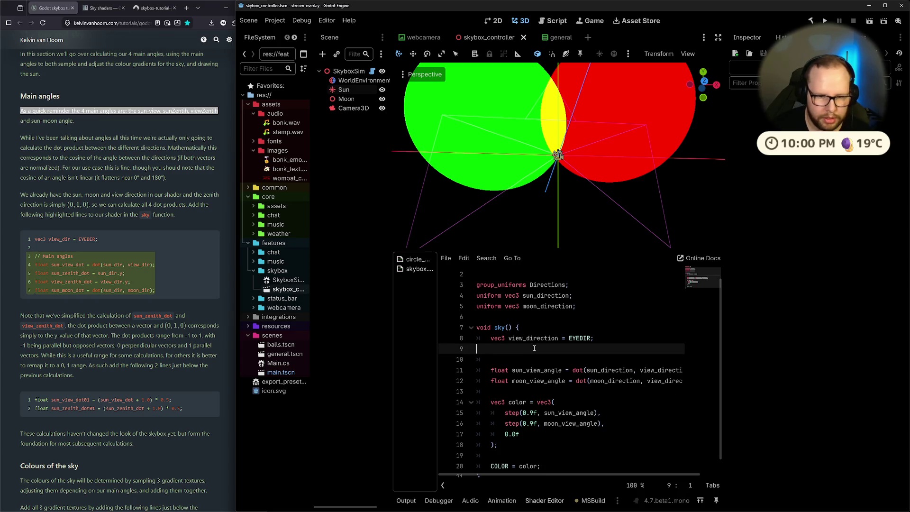
{"action": "key", "text": "Up"}
{"action": "key", "text": "End"}
{"action": "key", "text": "Down"}
{"action": "key", "text": "Down"}
{"action": "key", "text": "Down"}
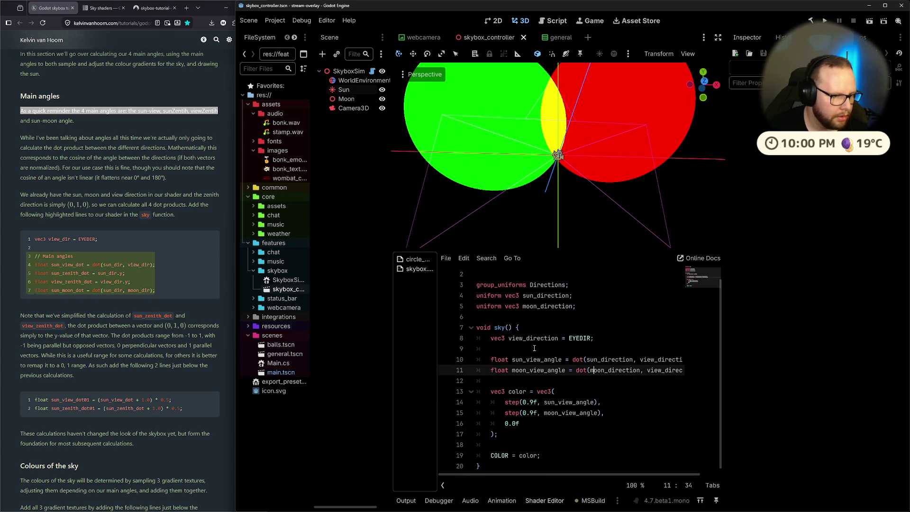
{"action": "key", "text": "Up"}
{"action": "key", "text": "Down"}
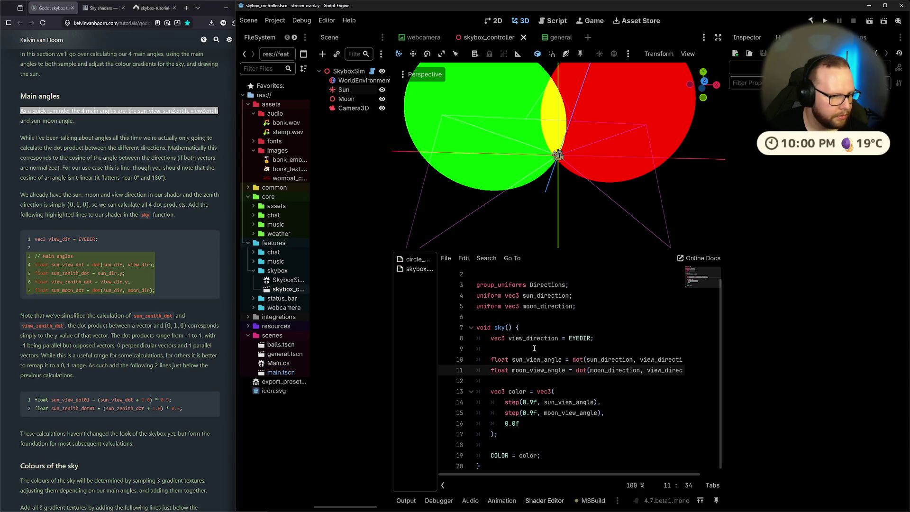
Step: Insert 'float sun_zenith_angle = sun_direction.y;' above moon_view_angle and begin the view_zenith_angle line
{"action": "mouse_move", "coordinate": [491, 391]}
{"action": "left_mouse_down"}
{"action": "mouse_move", "coordinate": [488, 408]}
{"action": "mouse_move", "coordinate": [507, 435]}
{"action": "left_mouse_up"}
{"action": "left_click", "coordinate": [507, 435]}
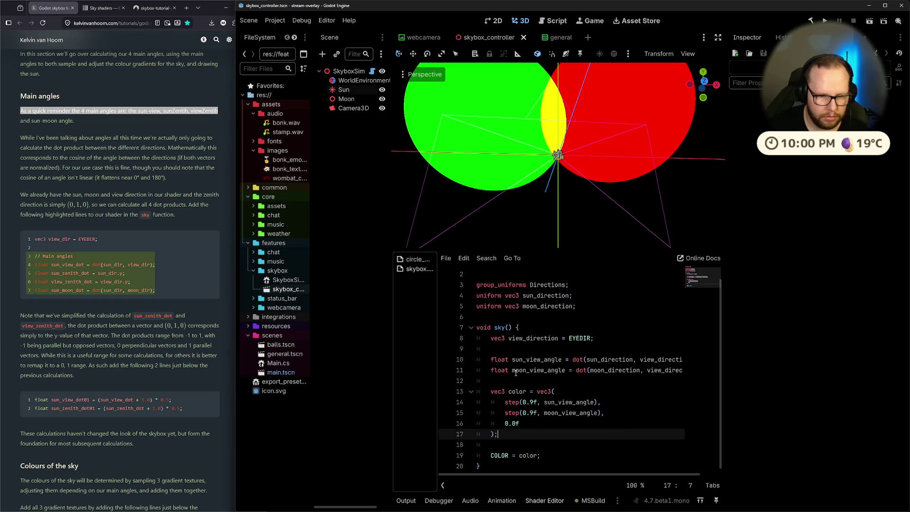
{"action": "left_click", "coordinate": [494, 370]}
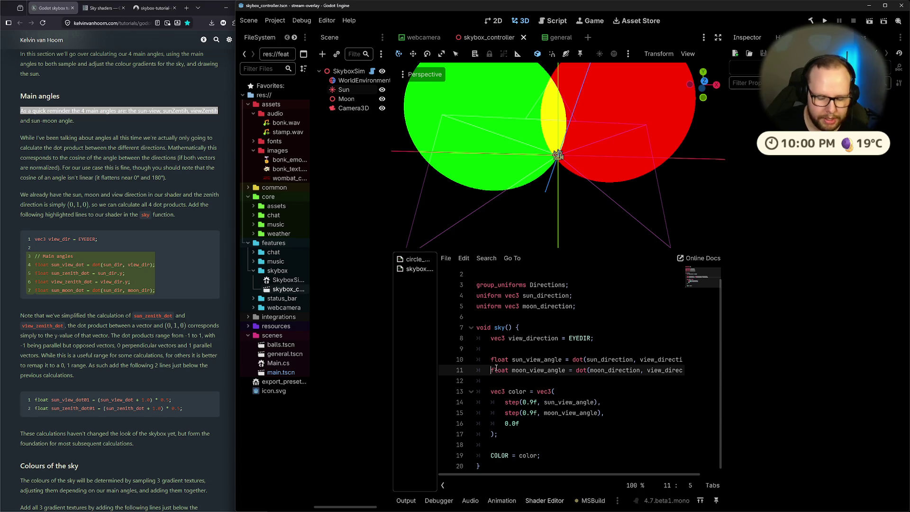
{"action": "key", "text": "ctrl+shift+Return"}
{"action": "key", "text": "ctrl+shift+Return"}
{"action": "type", "text": "float "}
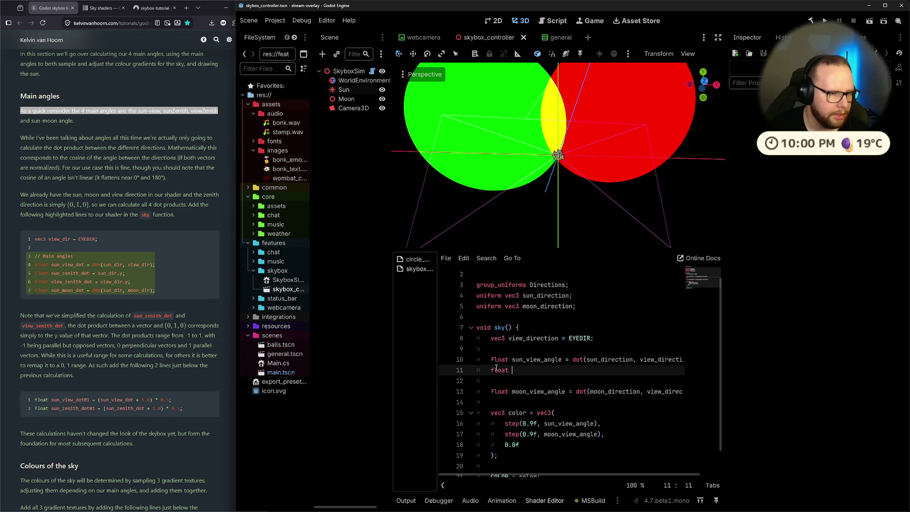
{"action": "type", "text": "sun_"}
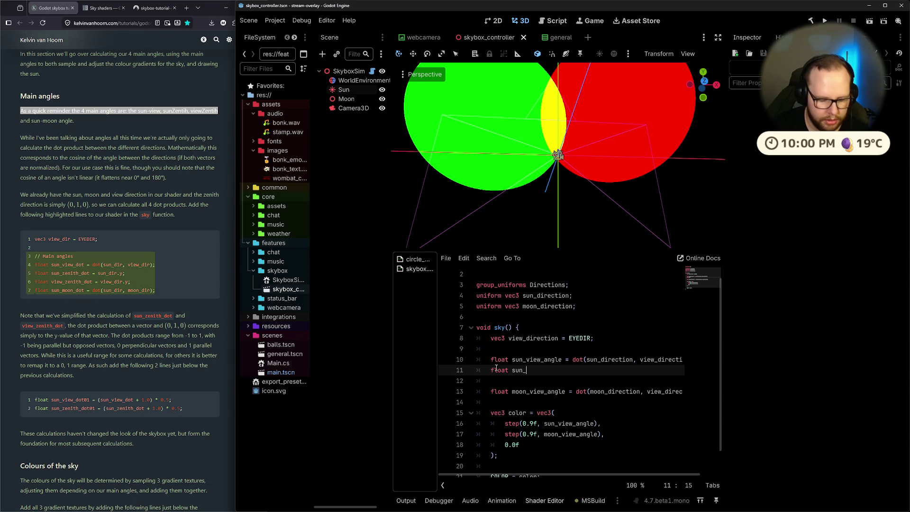
{"action": "type", "text": "zenith"}
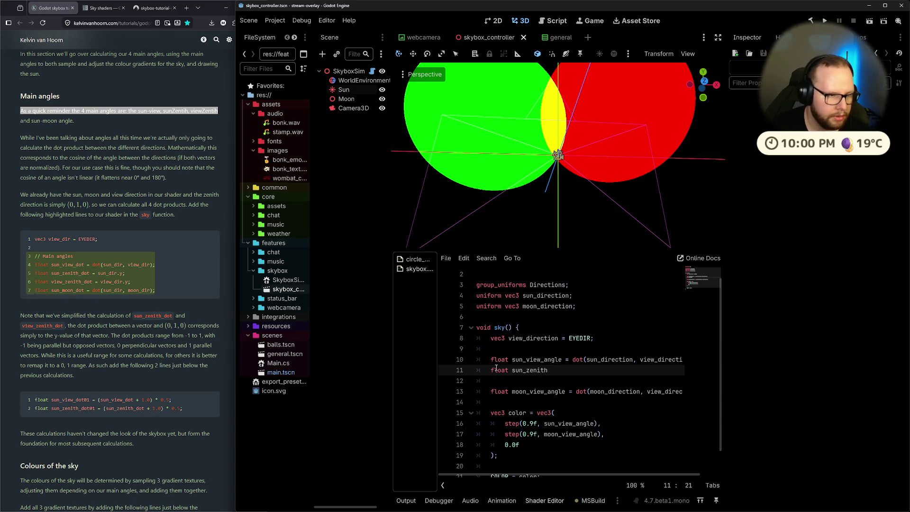
{"action": "type", "text": "_angle = "}
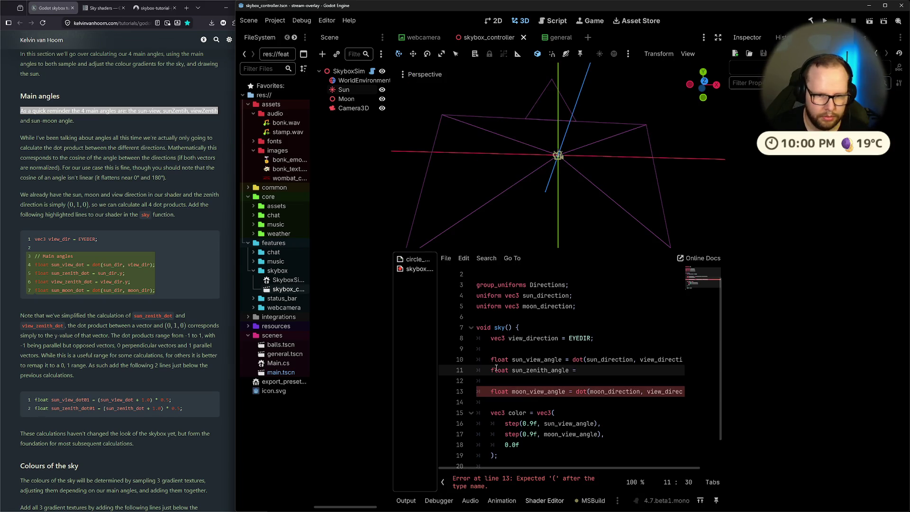
{"action": "type", "text": "sun"}
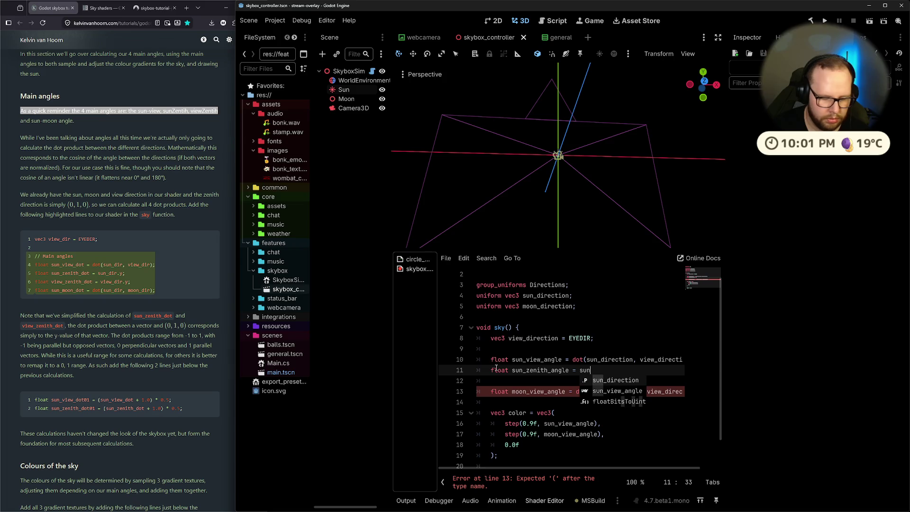
{"action": "type", "text": "_dir.y"}
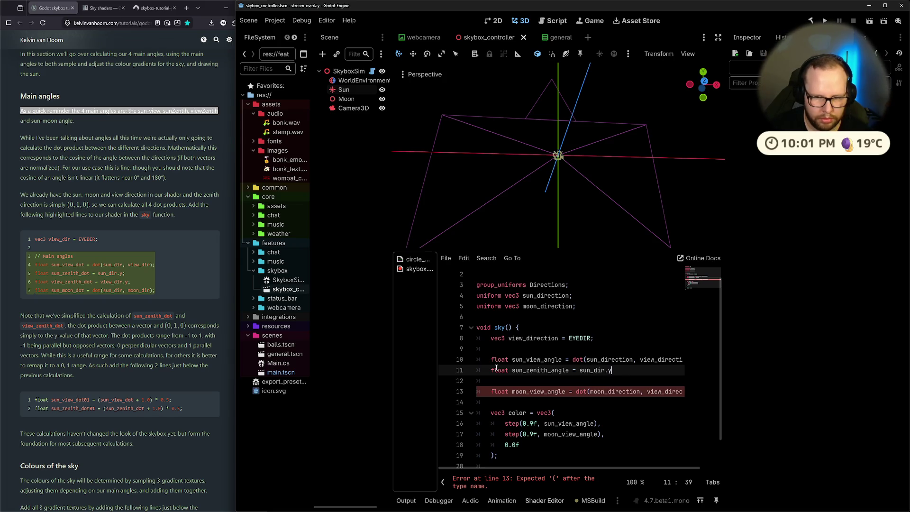
{"action": "type", "text": ";"}
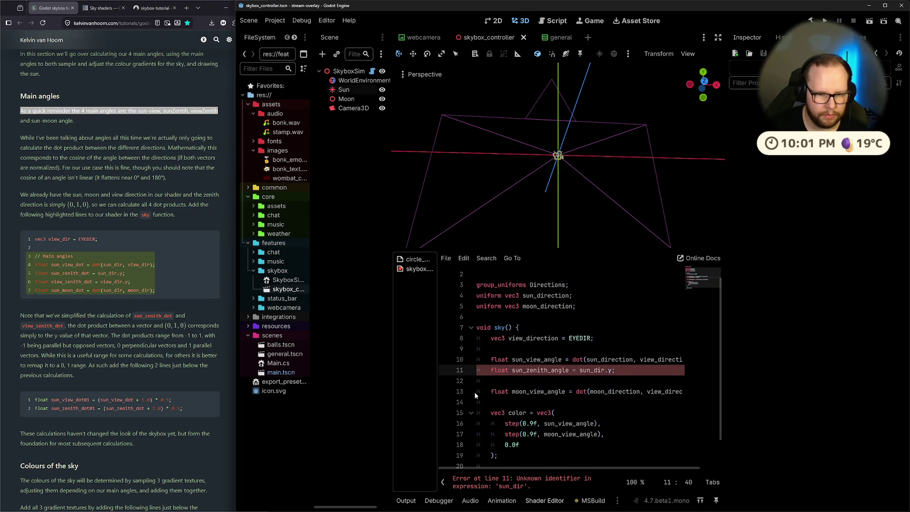
{"action": "left_click", "coordinate": [605, 370]}
{"action": "type", "text": "ection"}
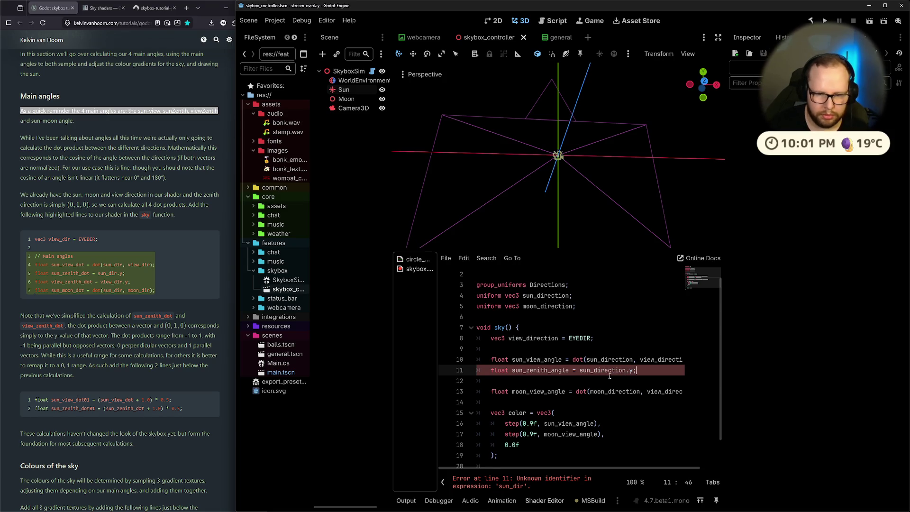
{"action": "key", "text": "Return"}
{"action": "type", "text": "float view_zenith_angle = dot"}
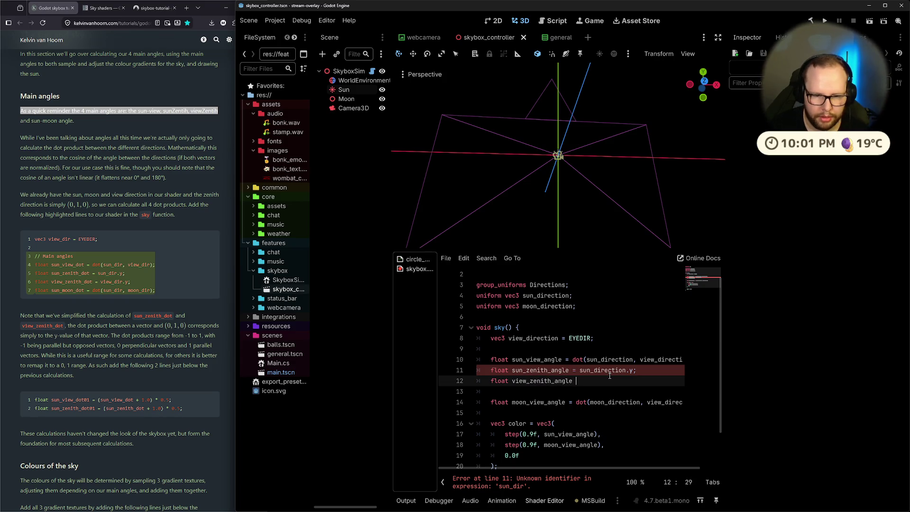
{"action": "type", "text": "(view_d"}
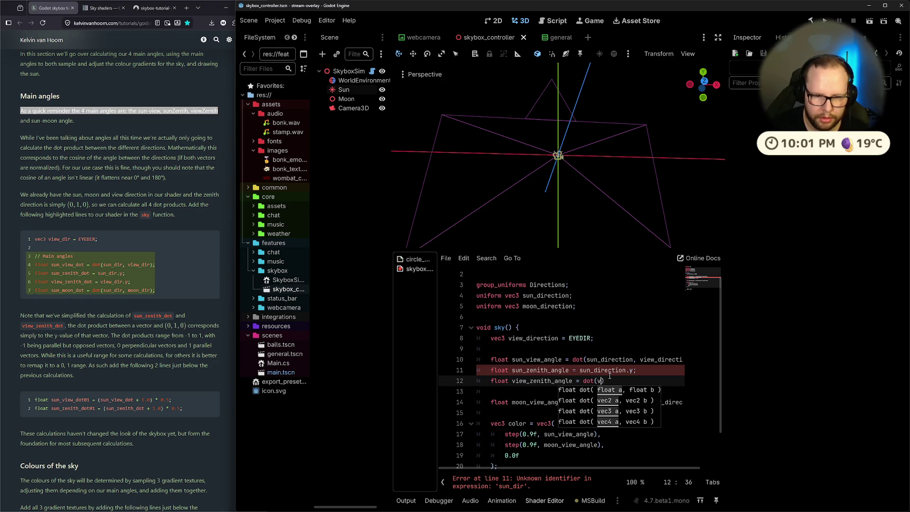
{"action": "type", "text": "irection, "}
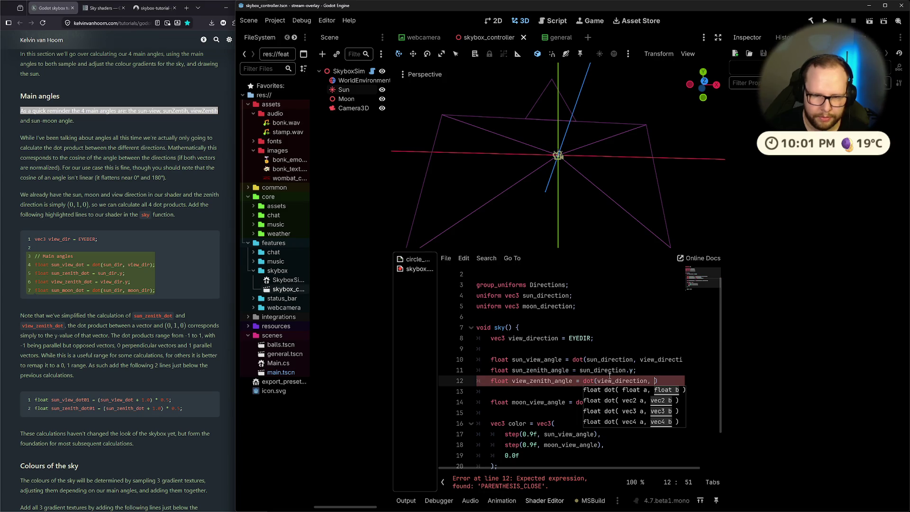
{"action": "type", "text": "sun_direction.y"}
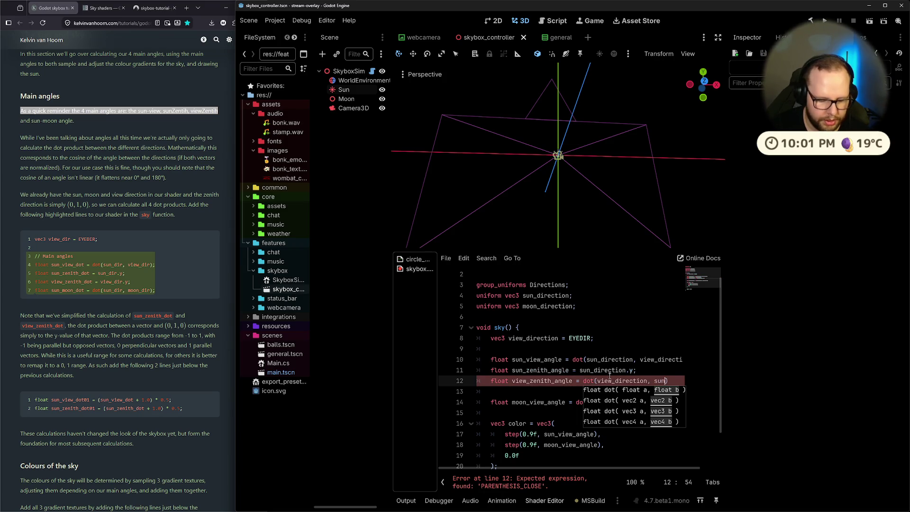
{"action": "type", "text": ");"}
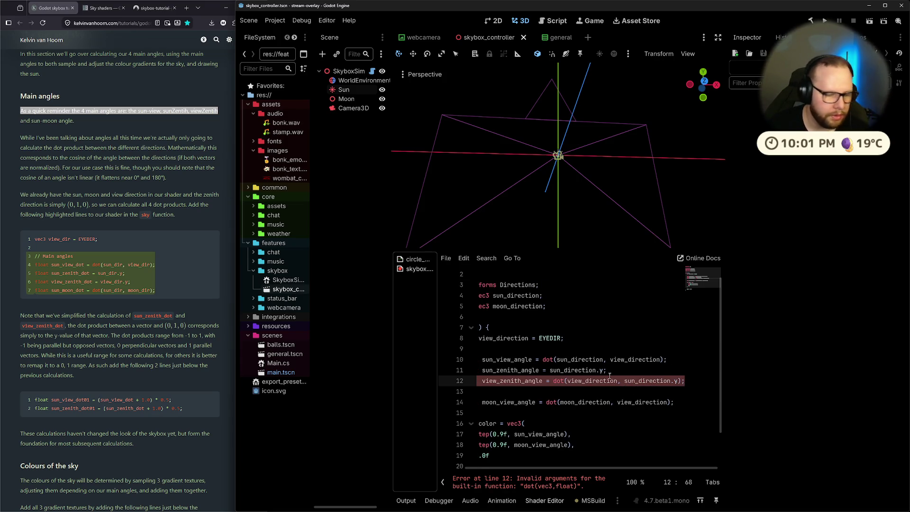
Step: Replace the dot(...) expression so view_zenith_angle equals view_direction.y on line 12
{"action": "key", "text": "Left"}
{"action": "key", "text": "Left"}
{"action": "key", "text": "ctrl+BackSpace"}
{"action": "key", "text": "ctrl+BackSpace"}
{"action": "key", "text": "ctrl+BackSpace"}
{"action": "key", "text": "ctrl+BackSpace"}
{"action": "type", "text": "view_"}
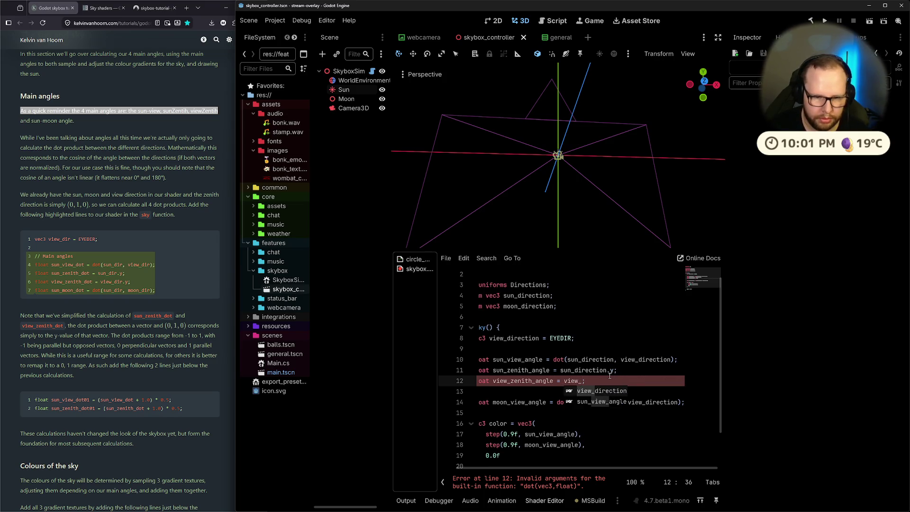
{"action": "key", "text": "Return"}
{"action": "type", "text": ".y"}
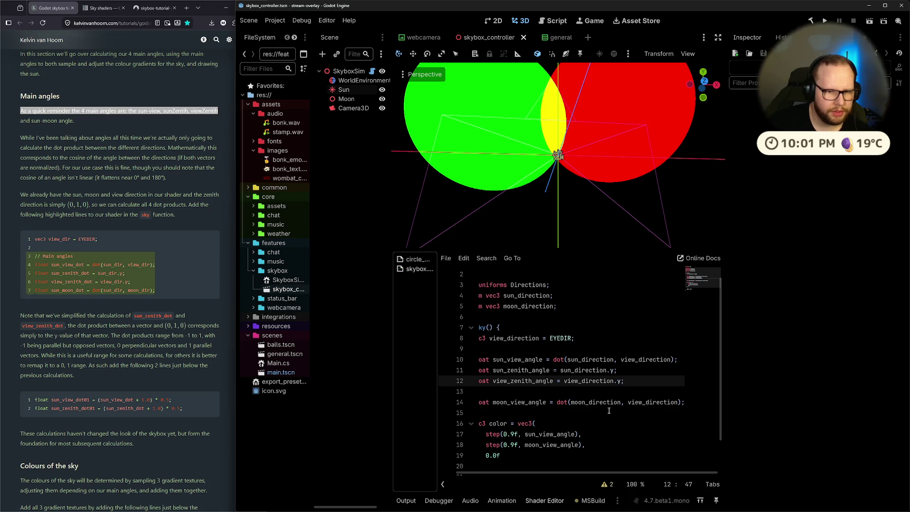
Step: Check view_direction on line 12, then bring the Paint sketch to the front
{"action": "left_click", "coordinate": [521, 348]}
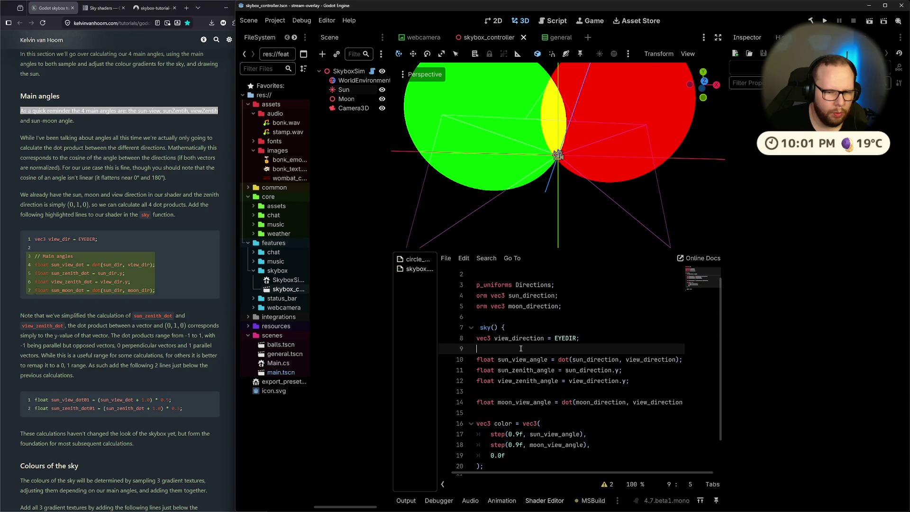
{"action": "double_click", "coordinate": [610, 382]}
{"action": "left_click", "coordinate": [601, 382]}
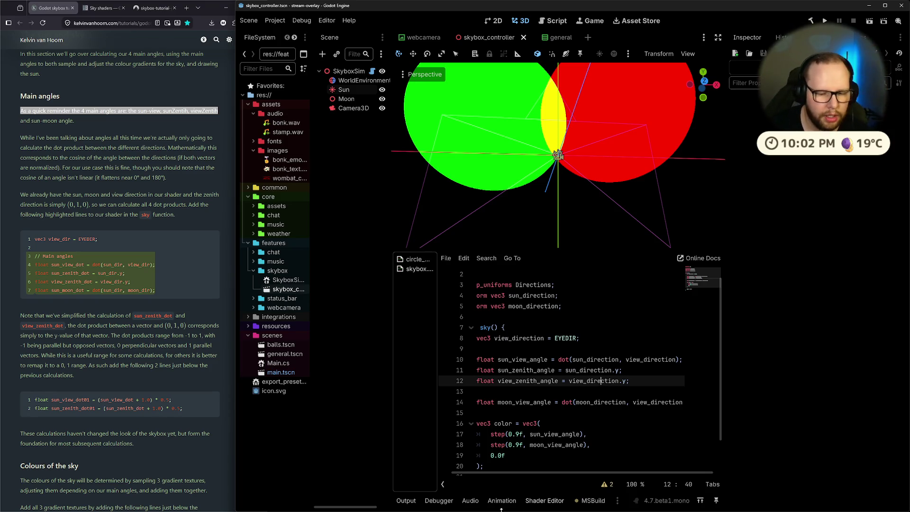
{"action": "left_click", "coordinate": [454, 509]}
{"action": "left_click", "coordinate": [540, 475]}
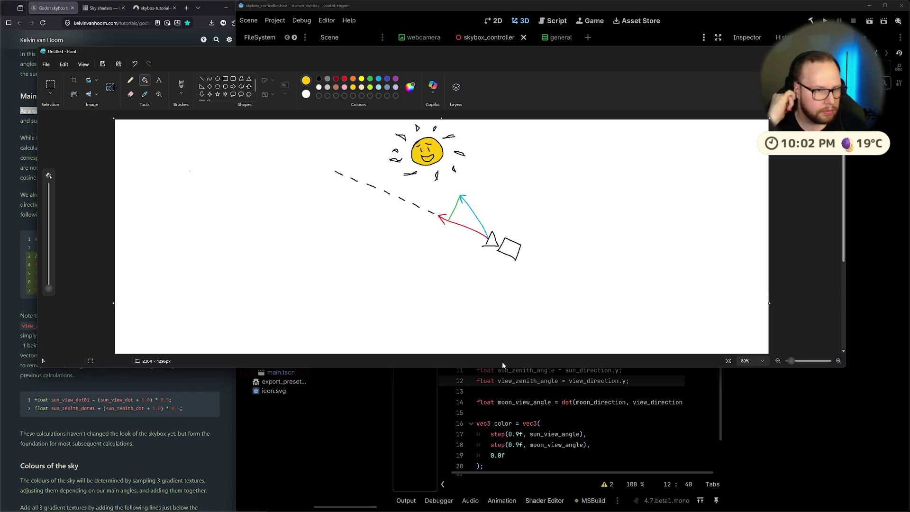
Step: Draw a large black circle near the bottom of the canvas with the Oval tool
{"action": "left_click", "coordinate": [219, 79]}
{"action": "mouse_move", "coordinate": [199, 239]}
{"action": "left_mouse_down"}
{"action": "mouse_move", "coordinate": [301, 329]}
{"action": "mouse_move", "coordinate": [292, 313]}
{"action": "mouse_move", "coordinate": [303, 334]}
{"action": "left_mouse_up"}
{"action": "key", "text": "ctrl+z"}
{"action": "left_click", "coordinate": [319, 79]}
{"action": "mouse_move", "coordinate": [183, 267]}
{"action": "left_mouse_down"}
{"action": "mouse_move", "coordinate": [237, 338]}
{"action": "mouse_move", "coordinate": [259, 341]}
{"action": "left_mouse_up"}
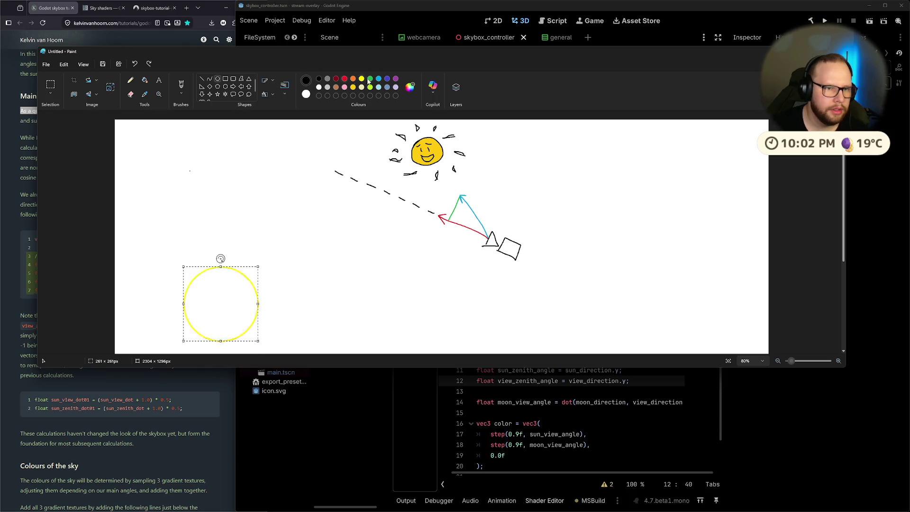
{"action": "left_click", "coordinate": [344, 78]}
{"action": "key", "text": "ctrl+z"}
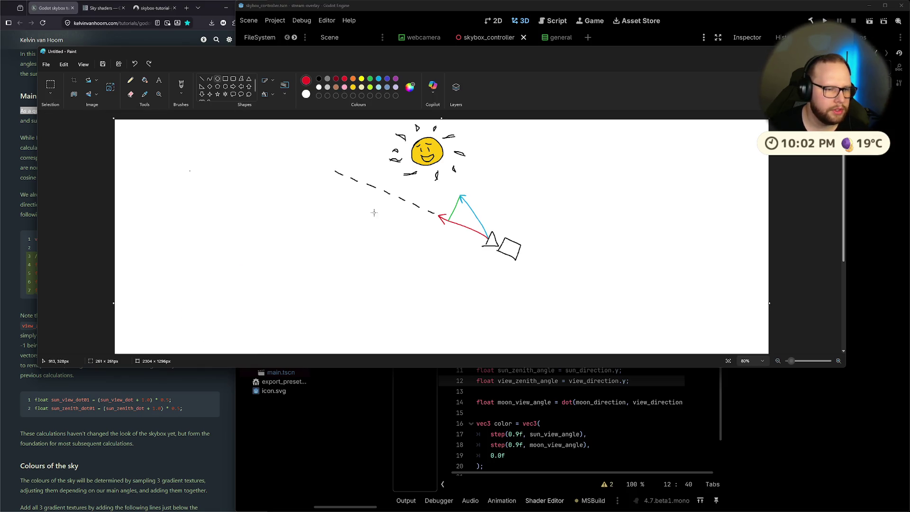
{"action": "left_click", "coordinate": [319, 79]}
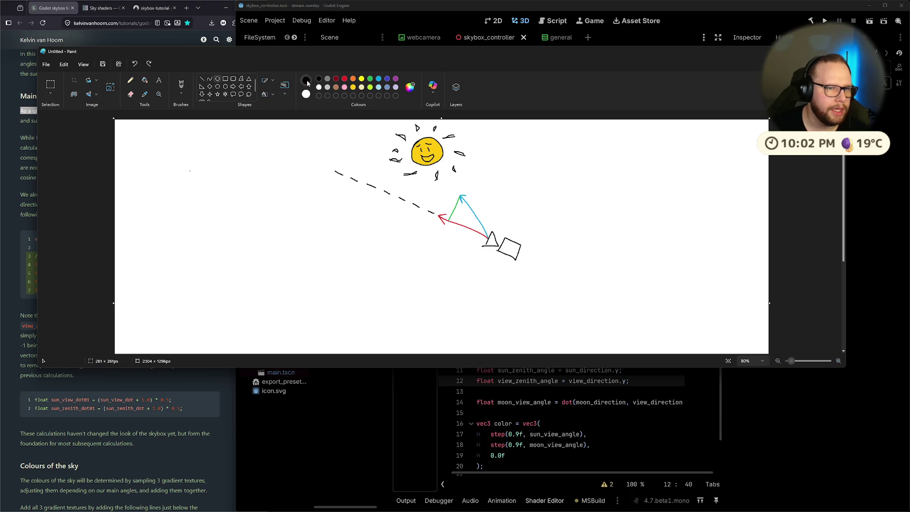
{"action": "mouse_move", "coordinate": [226, 263]}
{"action": "left_mouse_down"}
{"action": "mouse_move", "coordinate": [342, 376]}
{"action": "mouse_move", "coordinate": [401, 403]}
{"action": "left_mouse_up"}
{"action": "left_click", "coordinate": [297, 197]}
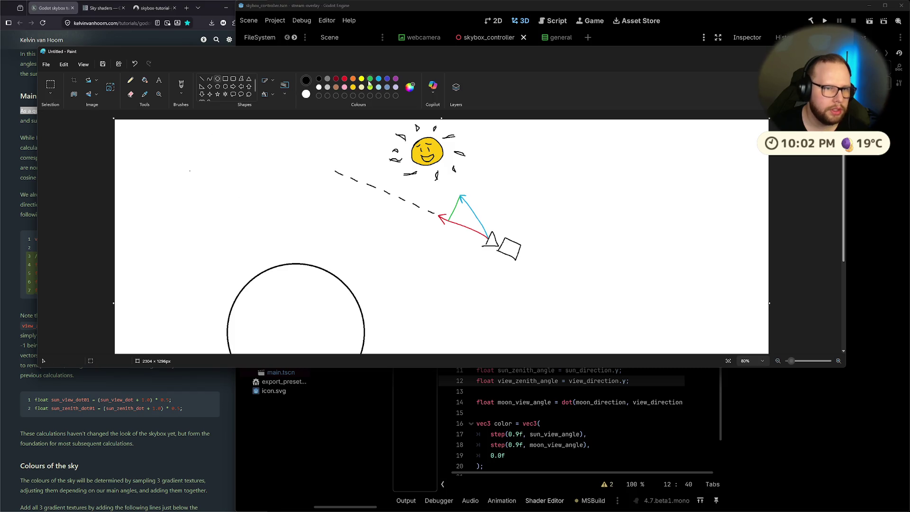
Step: Draw a red brush arrow pointing up from the top of the circle
{"action": "left_click", "coordinate": [343, 80]}
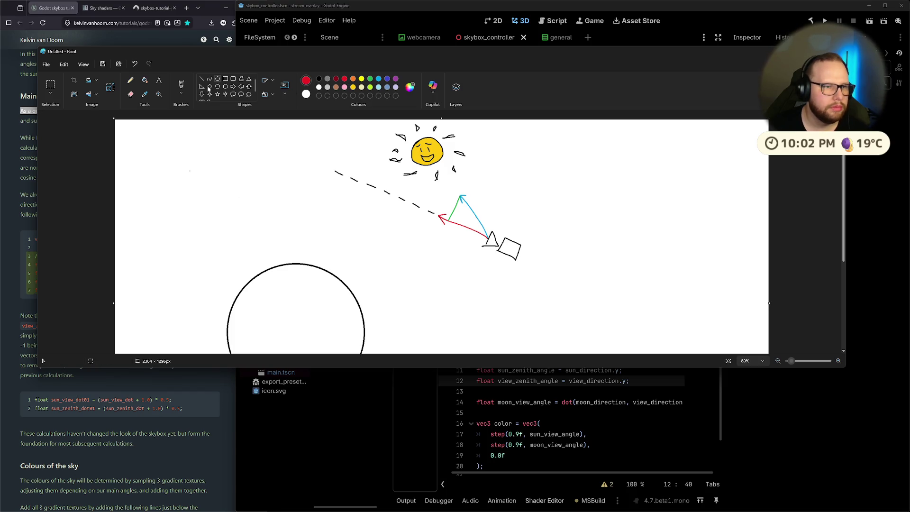
{"action": "left_click", "coordinate": [181, 84]}
{"action": "left_click_drag", "start_coordinate": [294, 264], "coordinate": [294, 206]}
{"action": "key", "text": "ctrl+z"}
{"action": "left_click_drag", "start_coordinate": [295, 263], "coordinate": [295, 203]}
{"action": "key", "text": "ctrl+z"}
{"action": "left_click_drag", "start_coordinate": [296, 261], "coordinate": [303, 205]}
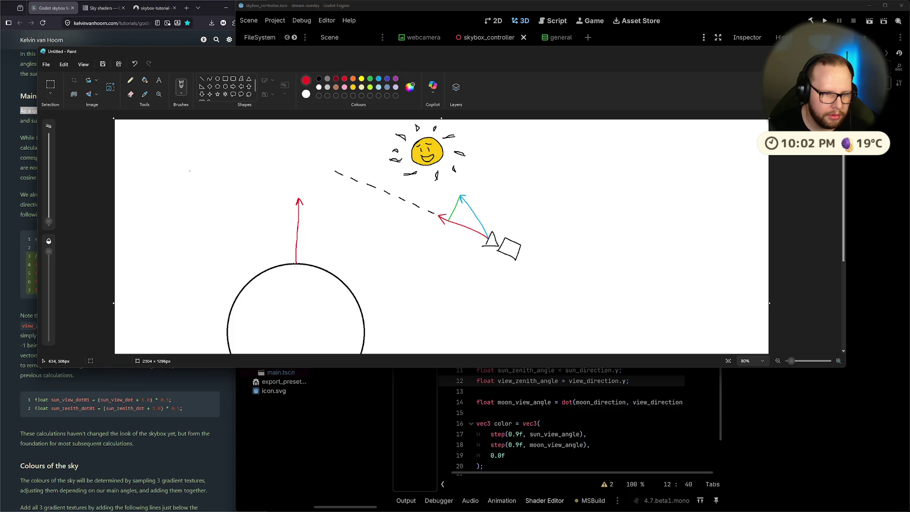
Step: Draw a light-blue line running right from the arrow's base, then return to the shader code
{"action": "left_click_drag", "start_coordinate": [297, 262], "coordinate": [354, 267]}
{"action": "key", "text": "ctrl+z"}
{"action": "left_click", "coordinate": [379, 78]}
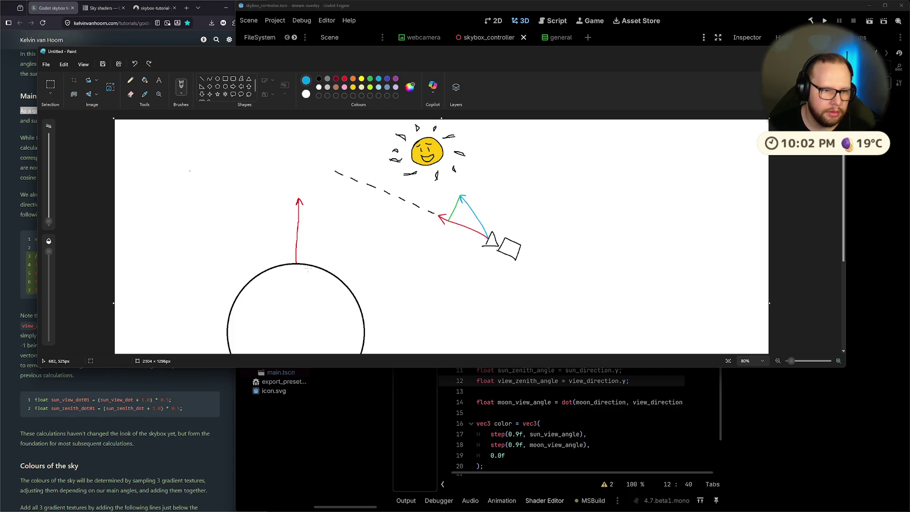
{"action": "left_click_drag", "start_coordinate": [298, 263], "coordinate": [361, 268]}
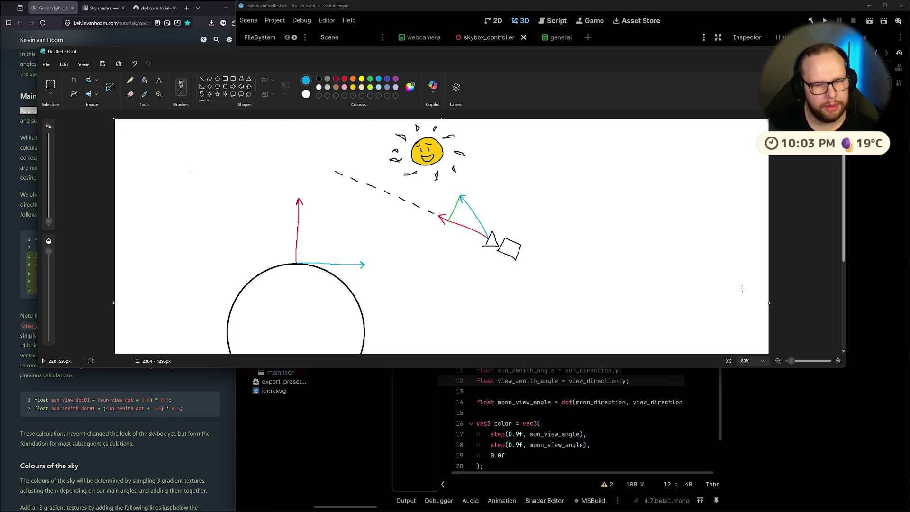
{"action": "left_click", "coordinate": [585, 388]}
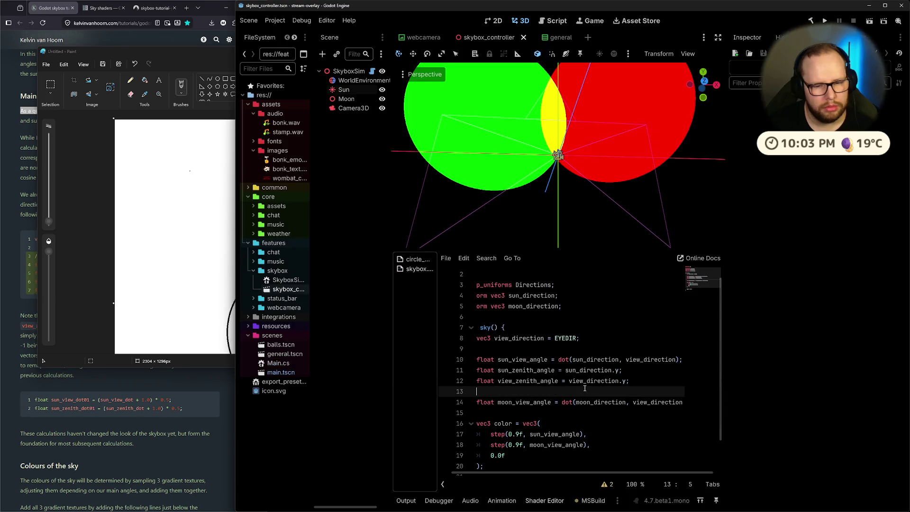
Step: Check the tutorial page for the sun_moon_angle formula before returning to the shader code
{"action": "key", "text": "alt+Tab"}
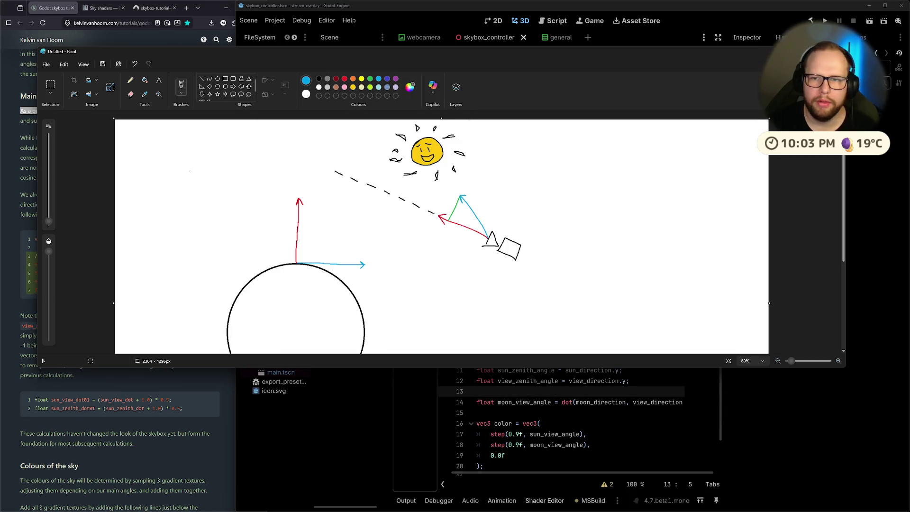
{"action": "key", "text": "alt+Tab"}
{"action": "left_click", "coordinate": [166, 276]}
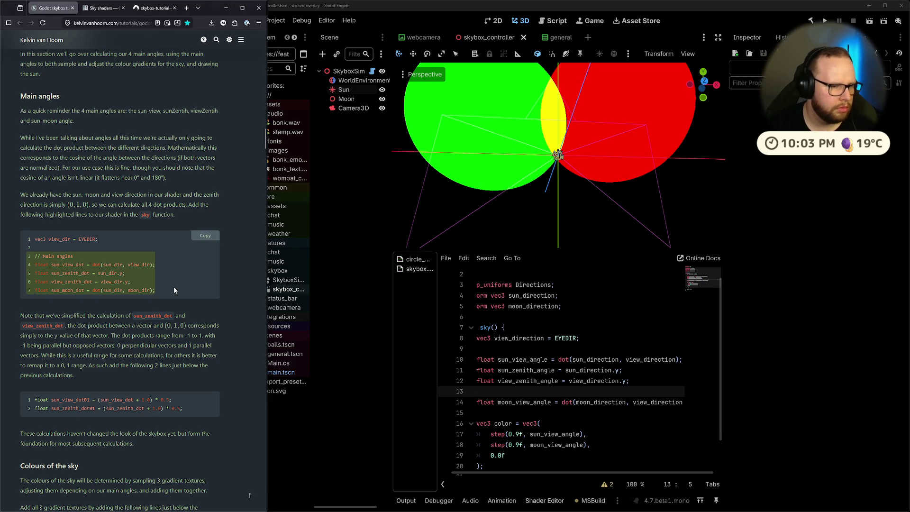
{"action": "mouse_move", "coordinate": [128, 246]}
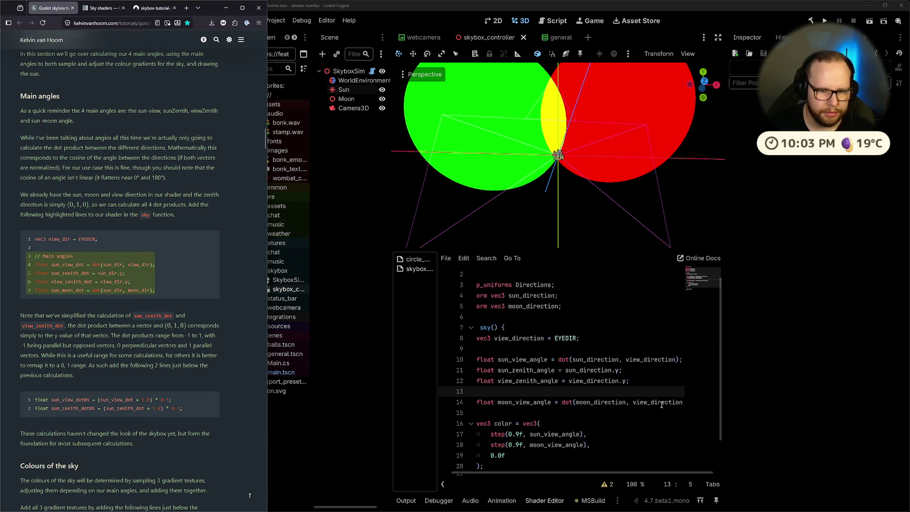
{"action": "left_click", "coordinate": [654, 381]}
Step: Add line 13 as float sun_moon_angle = dot(moon_direction, sun_direction)
{"action": "key", "text": "Return"}
{"action": "type", "text": "float "}
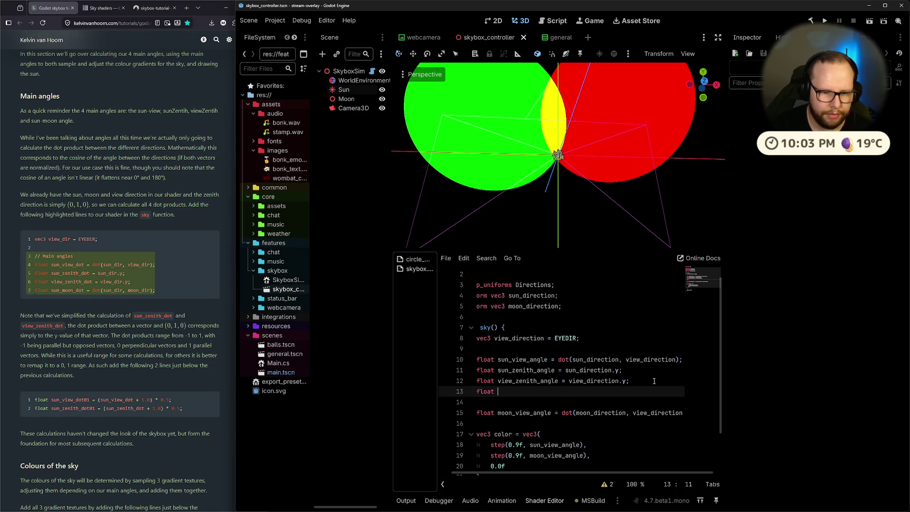
{"action": "type", "text": "sun_moon_"}
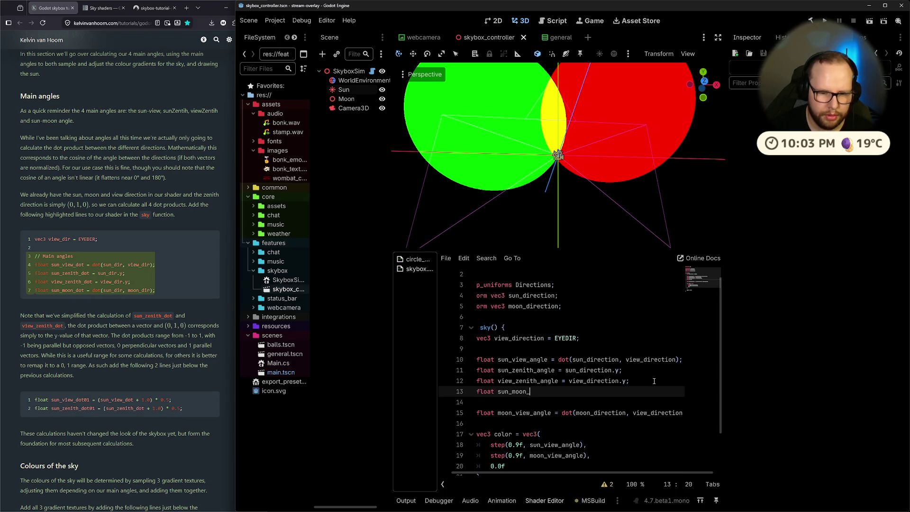
{"action": "type", "text": "angle = dot(moon_"}
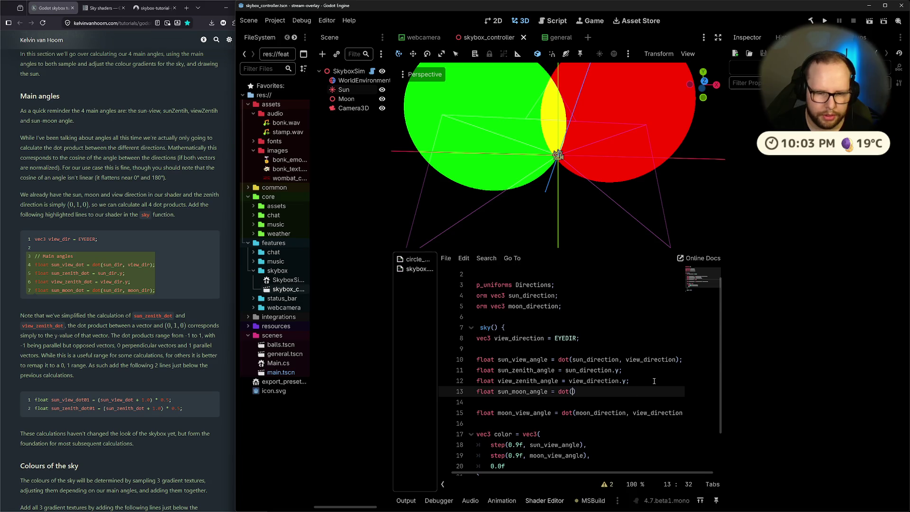
{"action": "type", "text": "dire"}
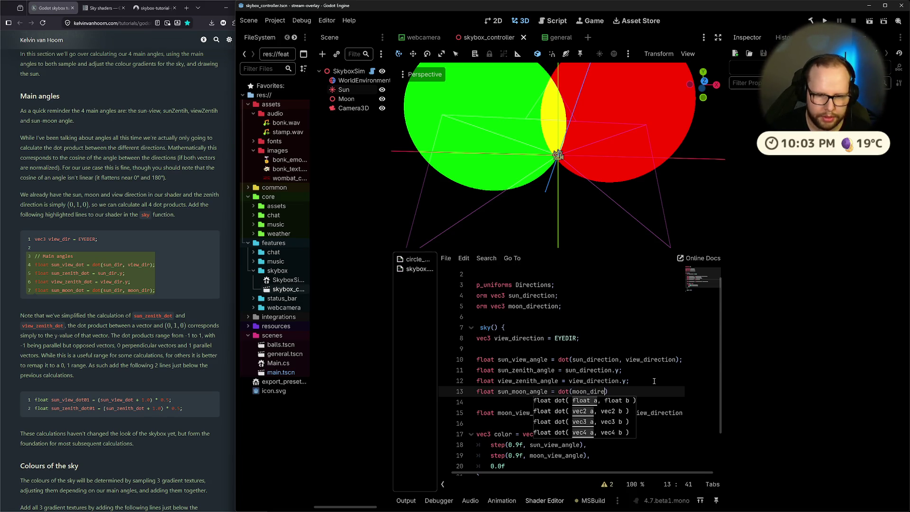
{"action": "key", "text": "Return"}
{"action": "type", "text": ", sun_direction"}
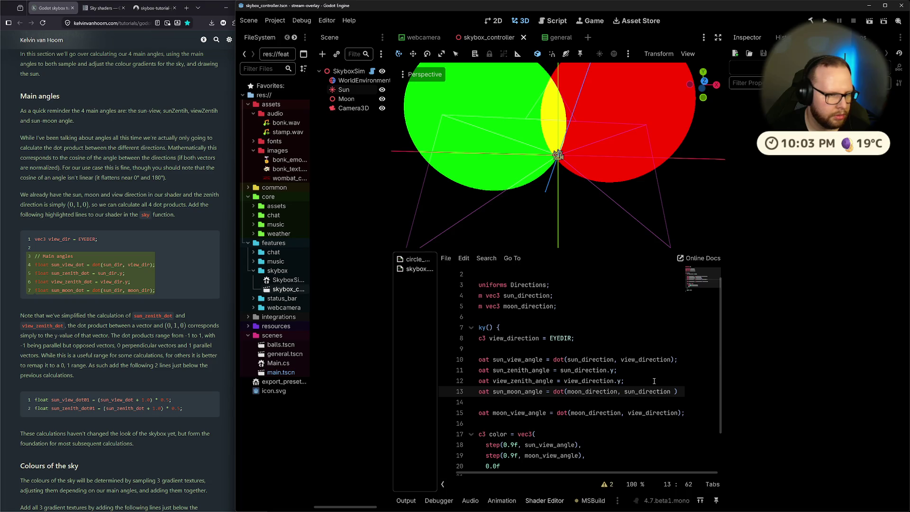
Step: Reorder the arguments to dot(sun_direction, moon_direction); and save so the sky shader recompiles
{"action": "key", "text": "ctrl+BackSpace"}
{"action": "key", "text": "ctrl+BackSpace"}
{"action": "key", "text": "ctrl+BackSpace"}
{"action": "type", "text": "sun_c"}
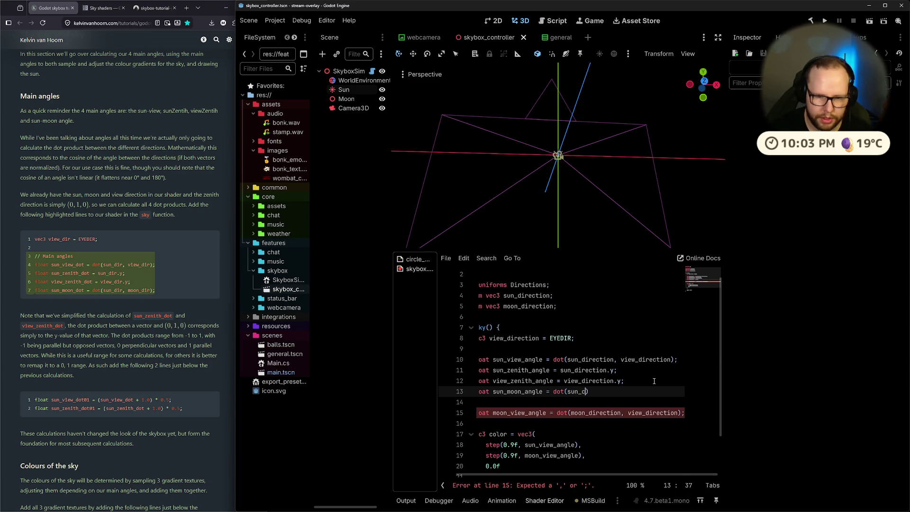
{"action": "key", "text": "Return"}
{"action": "type", "text": ", mpo"}
{"action": "key", "text": "BackSpace"}
{"action": "key", "text": "BackSpace"}
{"action": "type", "text": "oon_dir"}
{"action": "key", "text": "Return"}
{"action": "type", "text": ");"}
{"action": "key", "text": "ctrl+s"}
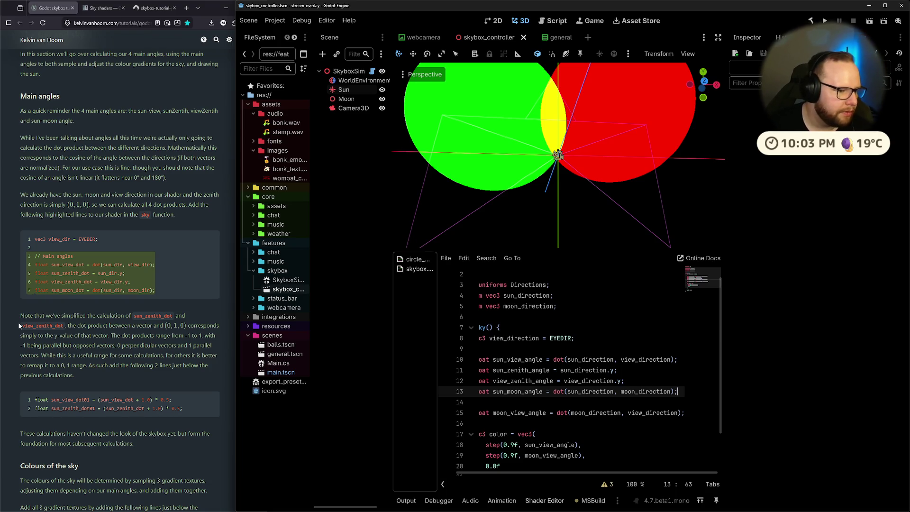
{"action": "left_click", "coordinate": [136, 317]}
{"action": "left_click", "coordinate": [187, 316]}
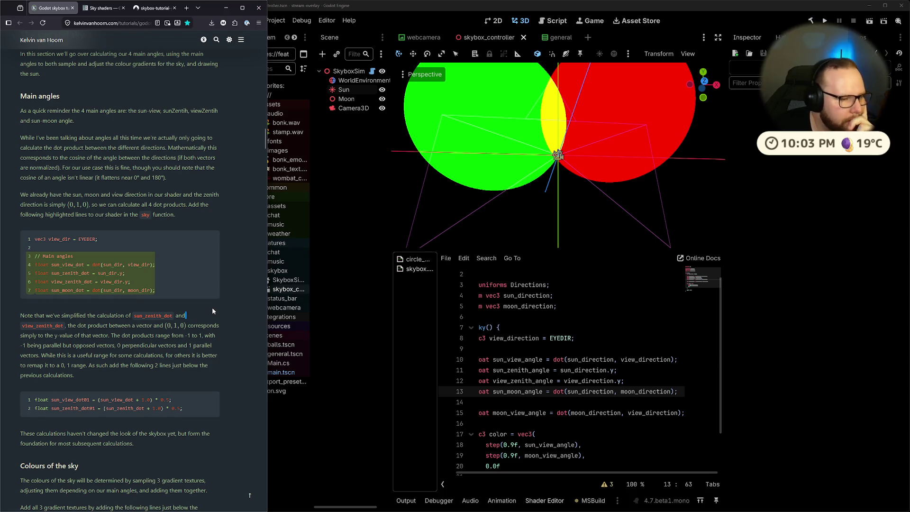
{"action": "left_click_drag", "start_coordinate": [44, 336], "coordinate": [116, 338]}
{"action": "left_click", "coordinate": [116, 338]}
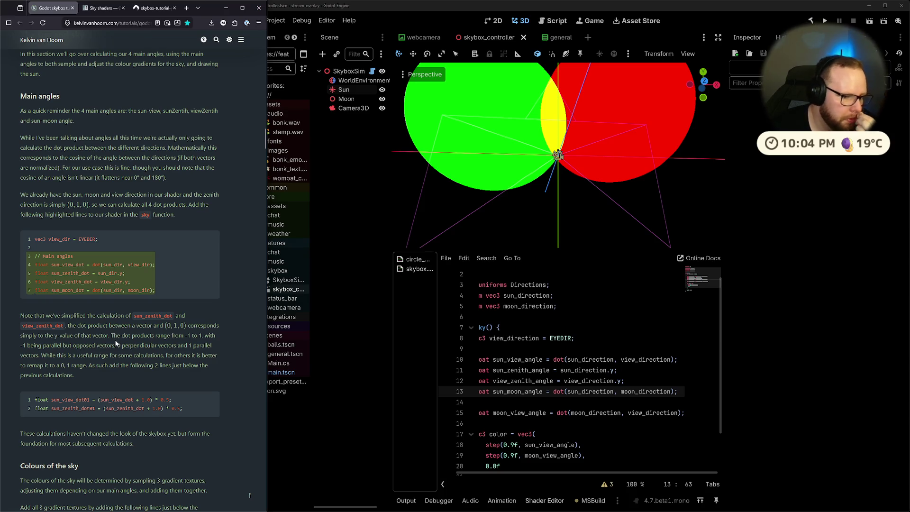
{"action": "left_click_drag", "start_coordinate": [109, 335], "coordinate": [194, 337]}
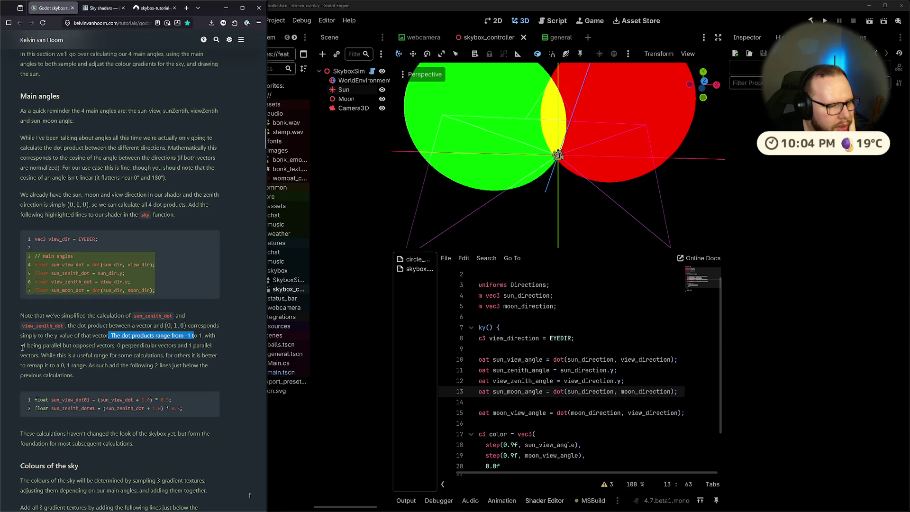
{"action": "left_click_drag", "start_coordinate": [21, 346], "coordinate": [61, 346]}
{"action": "left_click", "coordinate": [94, 348]}
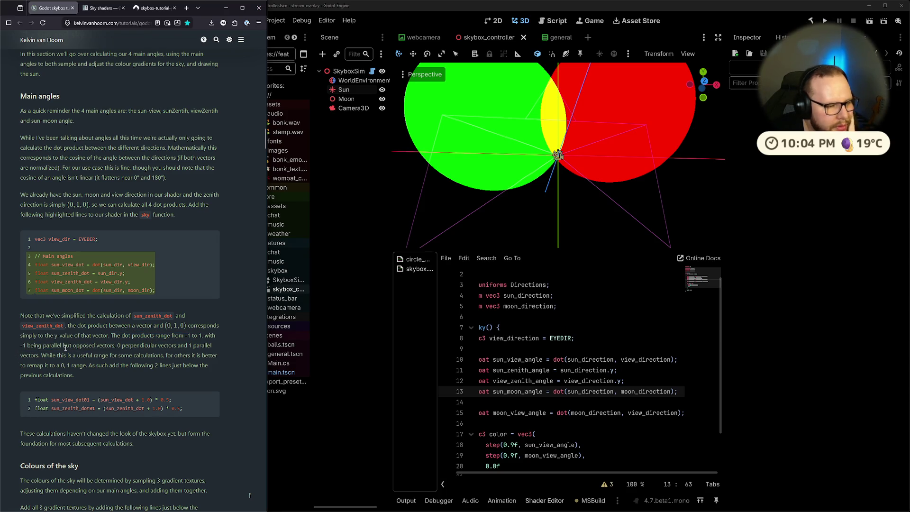
{"action": "double_click", "coordinate": [85, 346]}
{"action": "double_click", "coordinate": [105, 346]}
{"action": "left_click_drag", "start_coordinate": [119, 346], "coordinate": [137, 347]}
{"action": "left_click", "coordinate": [144, 347]}
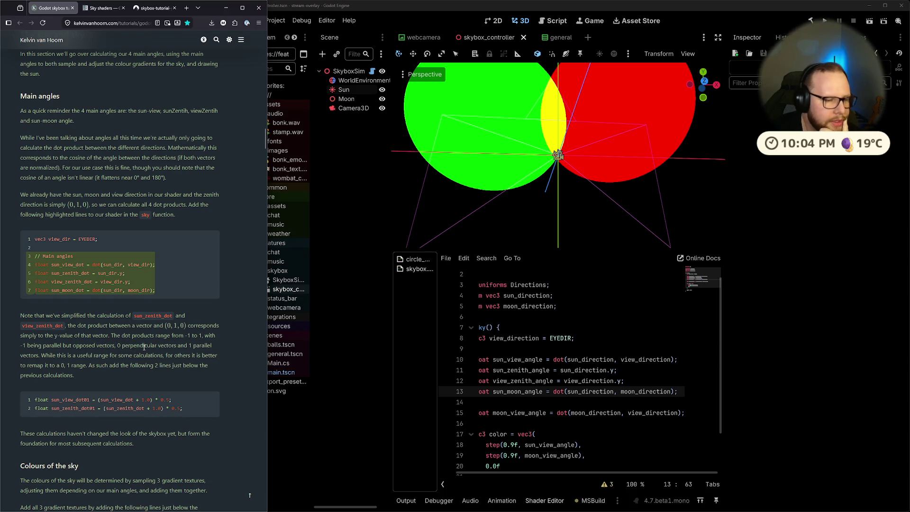